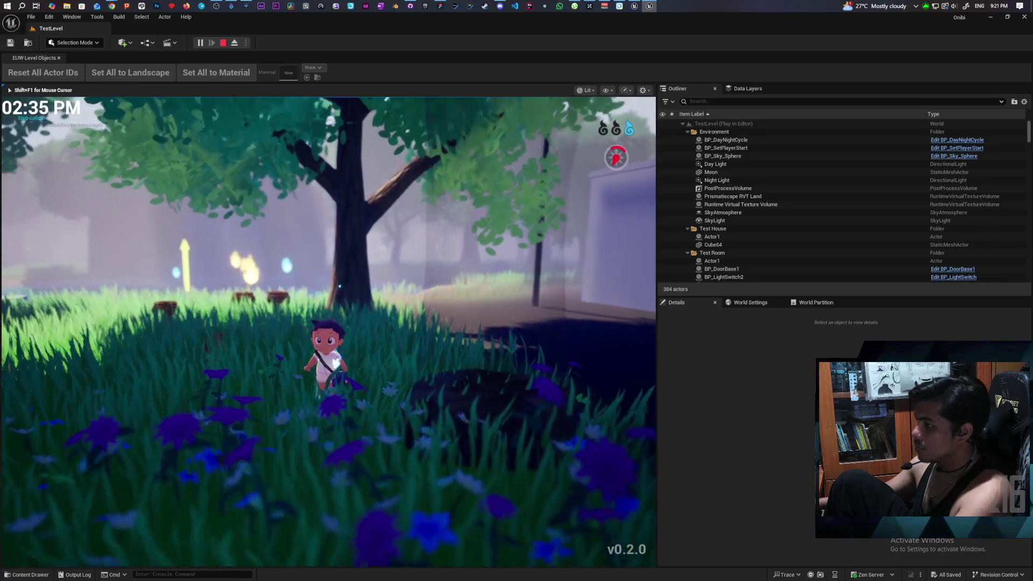
Step: Walk the character into the pond, swim across it, and come out onto the grassy shore
key(w)
key(w)
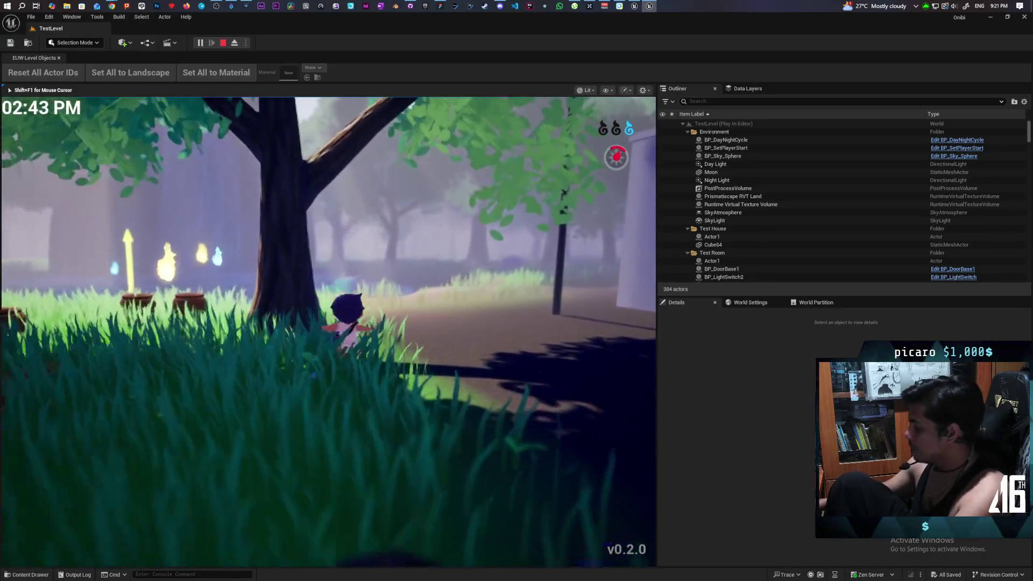
key(s)
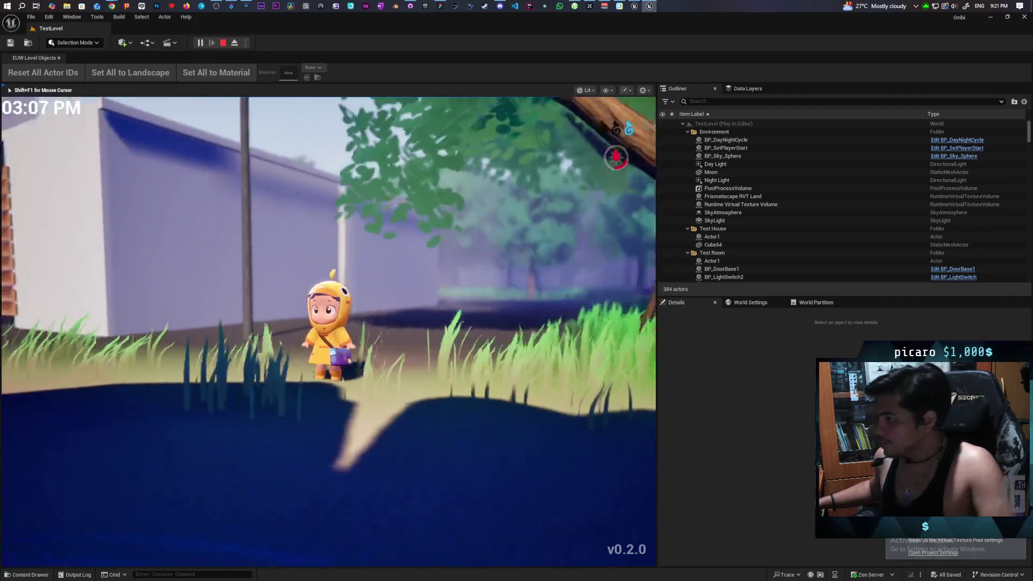
key(w)
key(s)
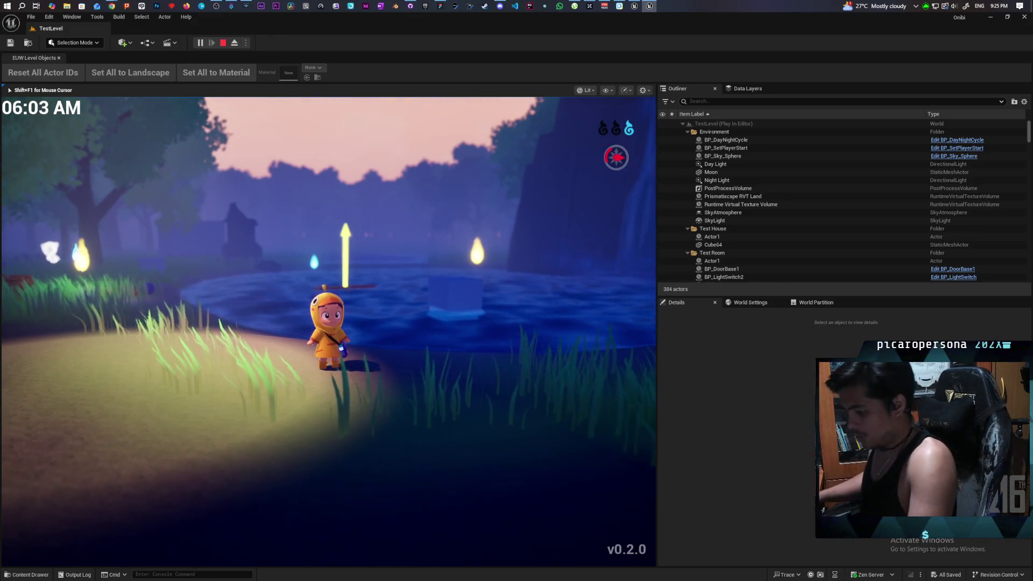
key(s)
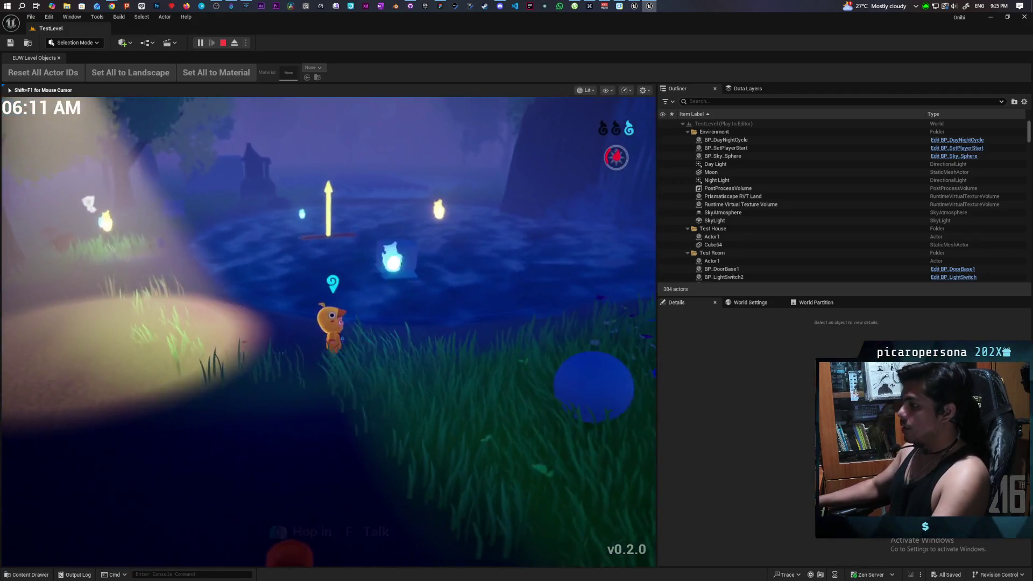
key(a)
key(w)
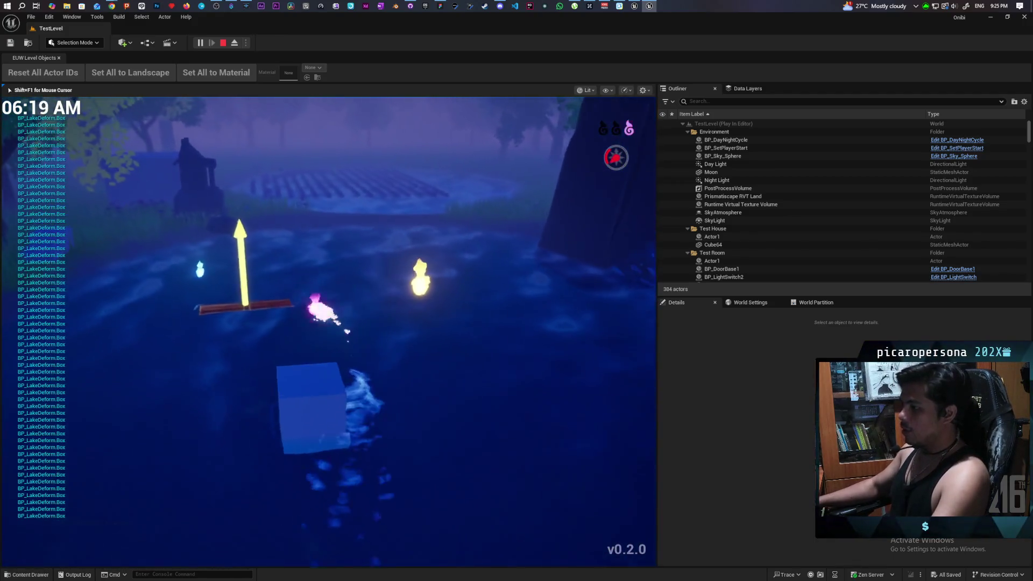
key(w)
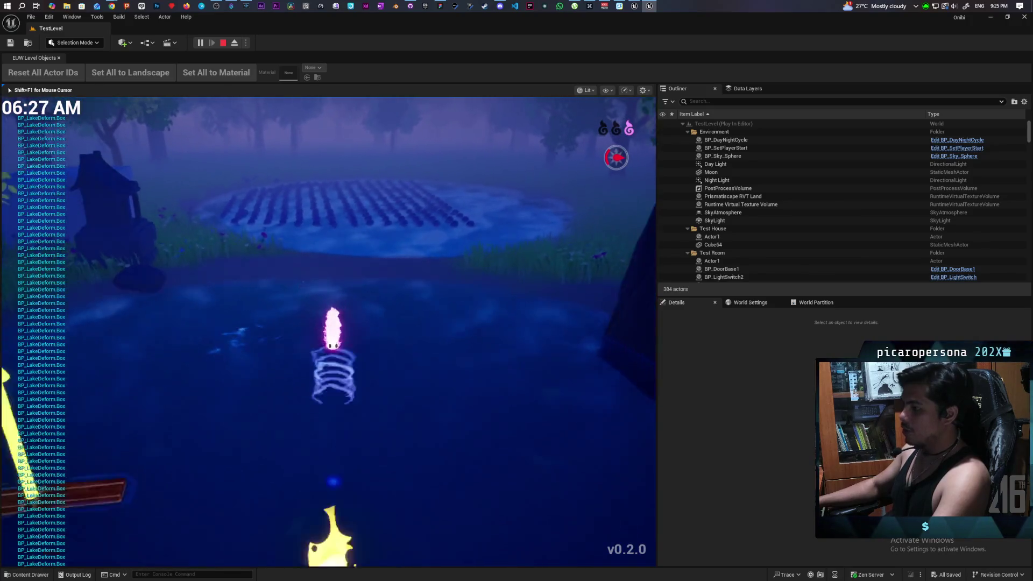
key(w)
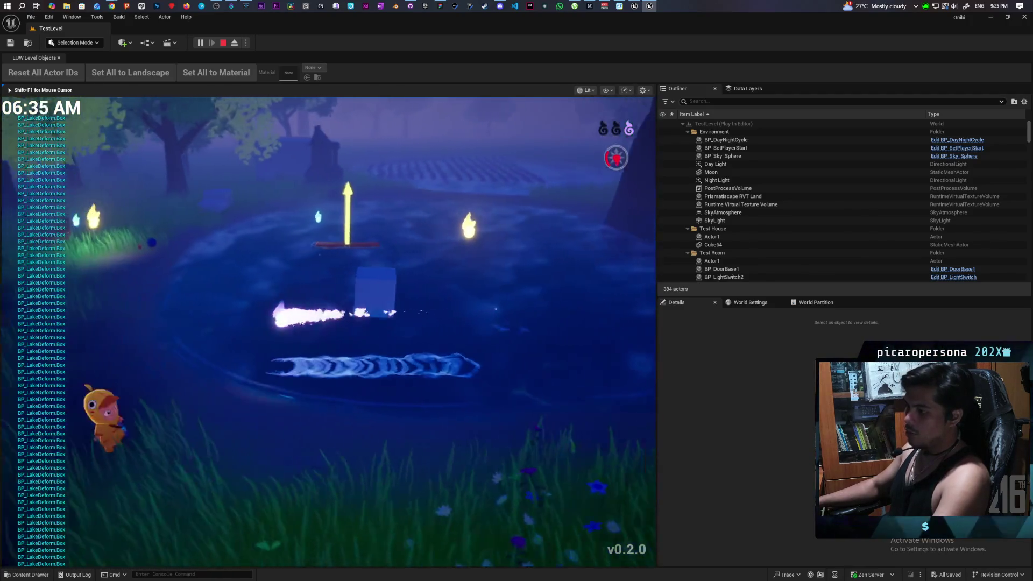
key(s)
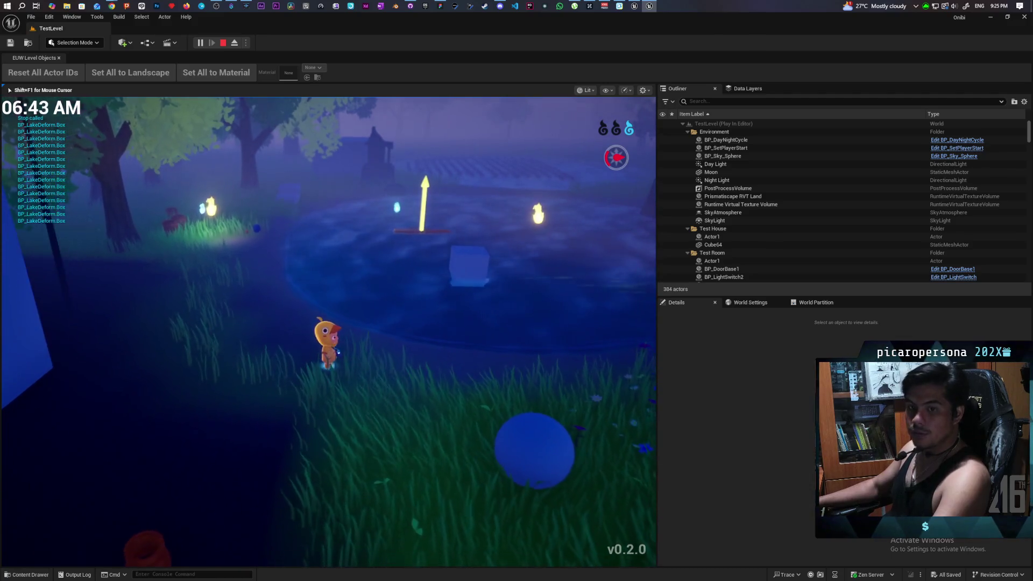
key(a)
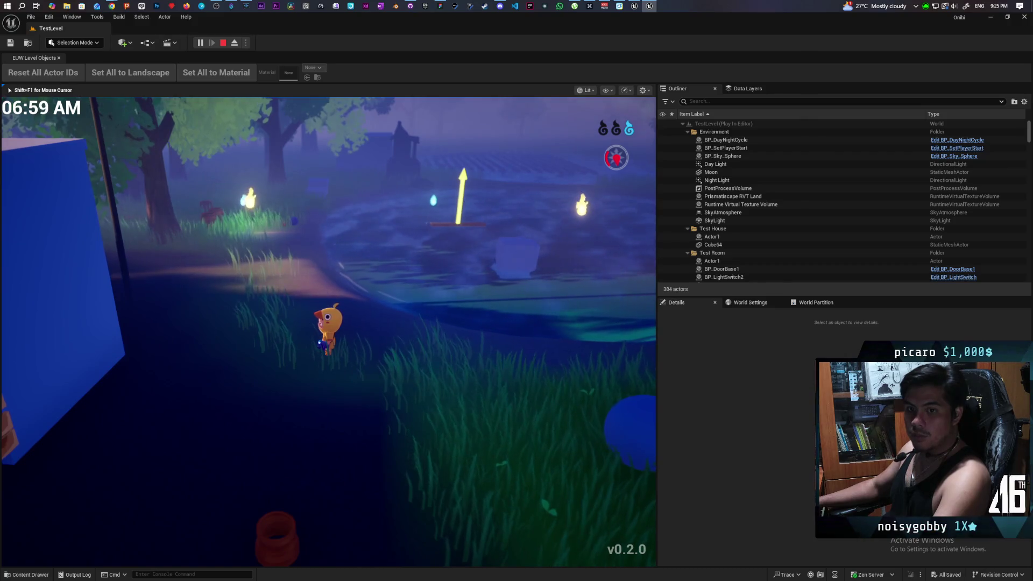
Step: Circle past the large tree and wade back and forth through the floating spheres, pushing them aside
key(a)
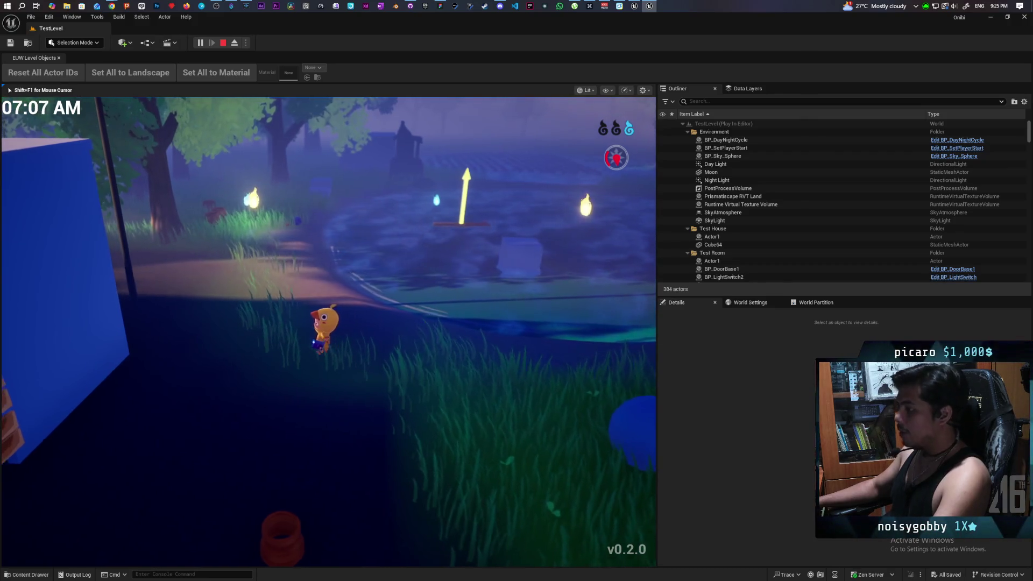
key(a)
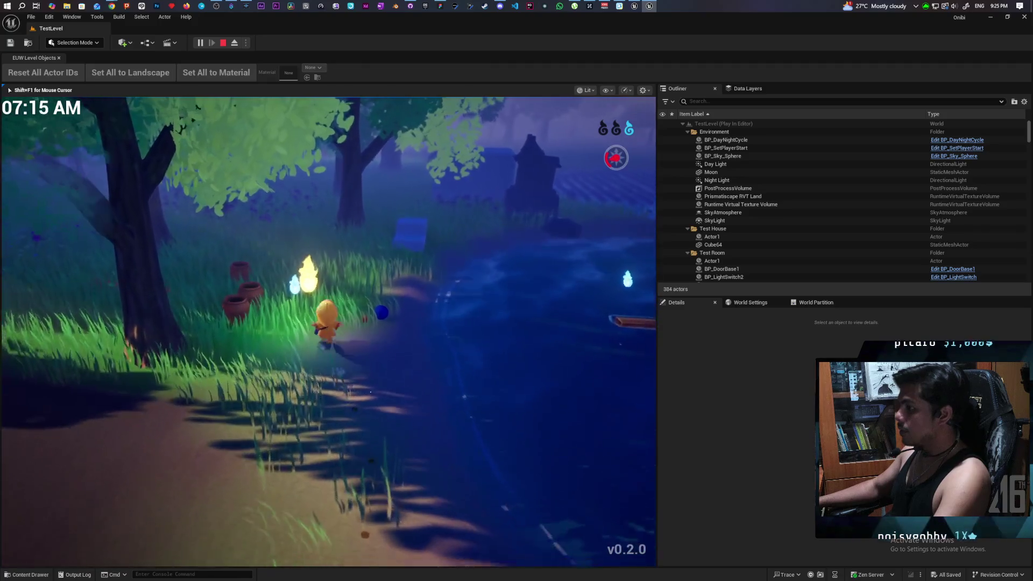
key(a)
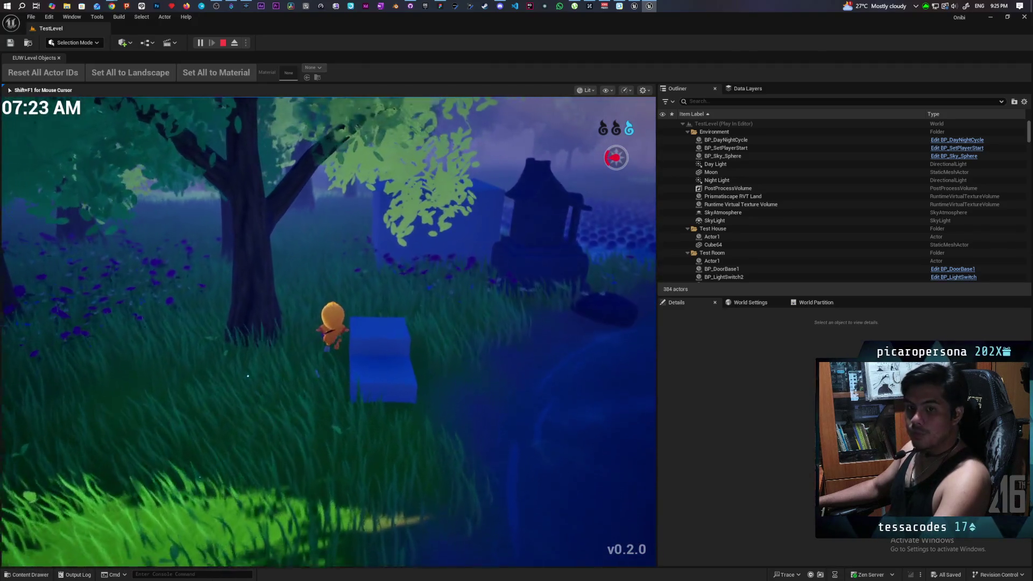
key(a)
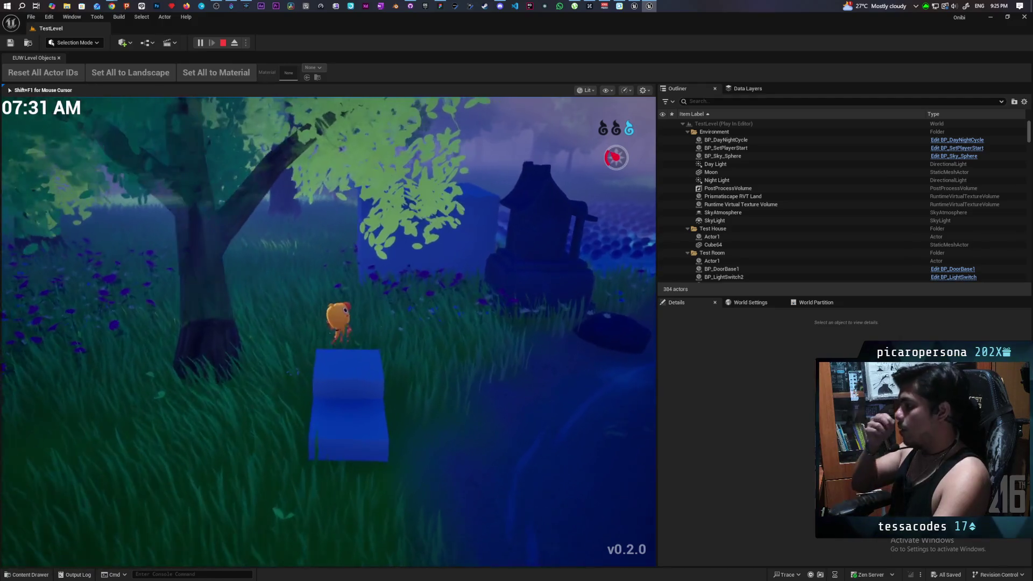
key(w)
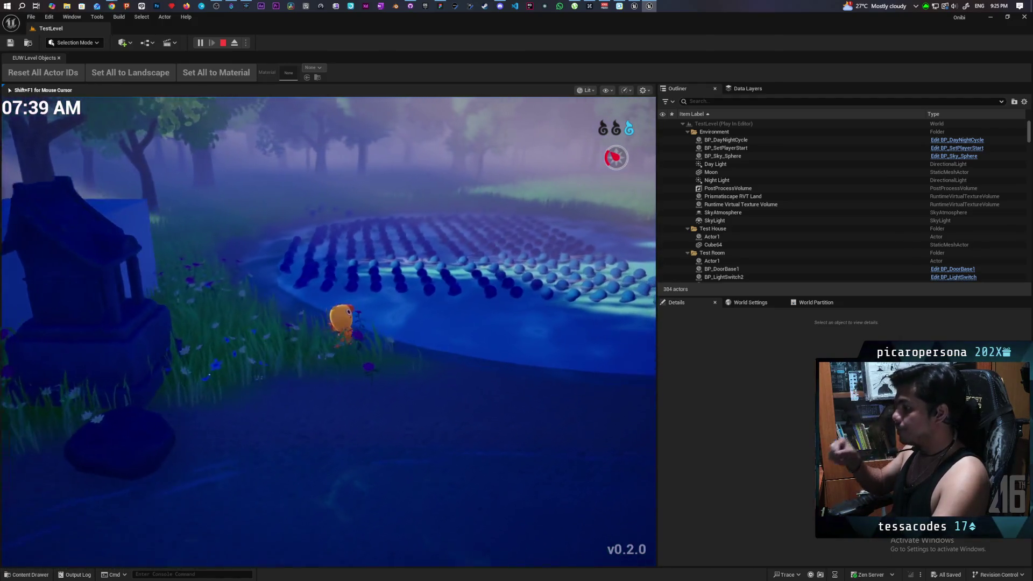
key(w)
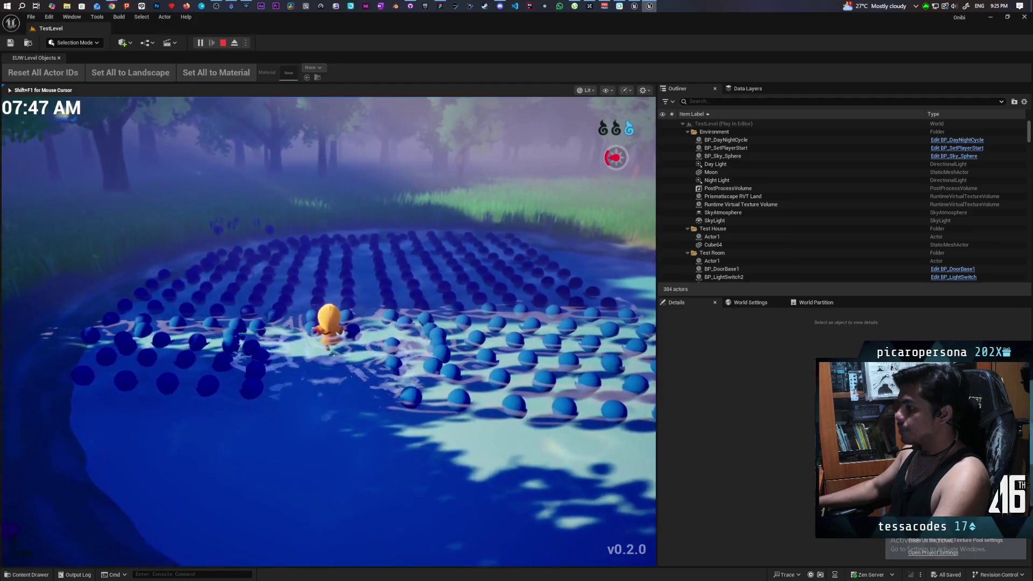
key(w)
key(d)
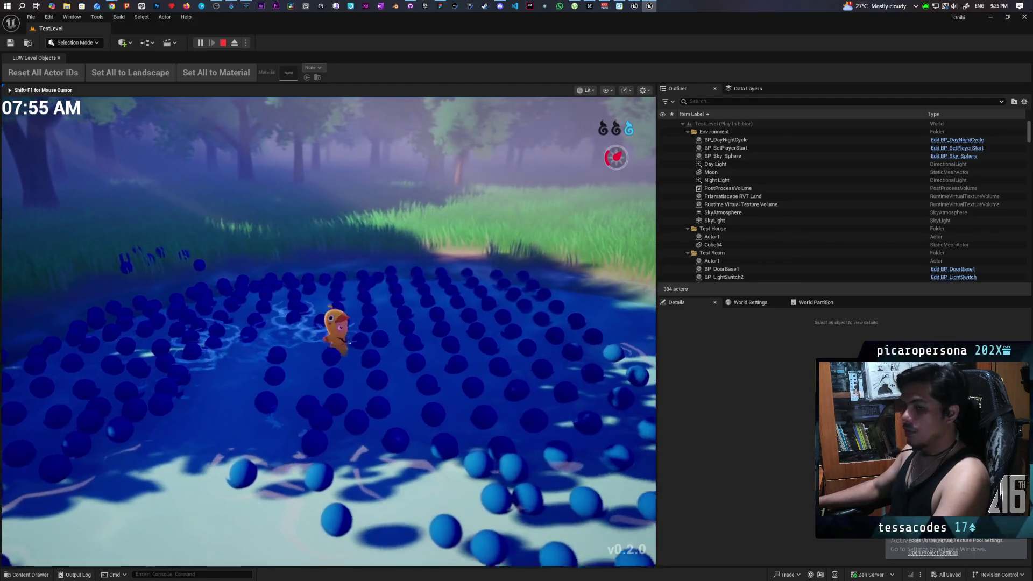
key(w)
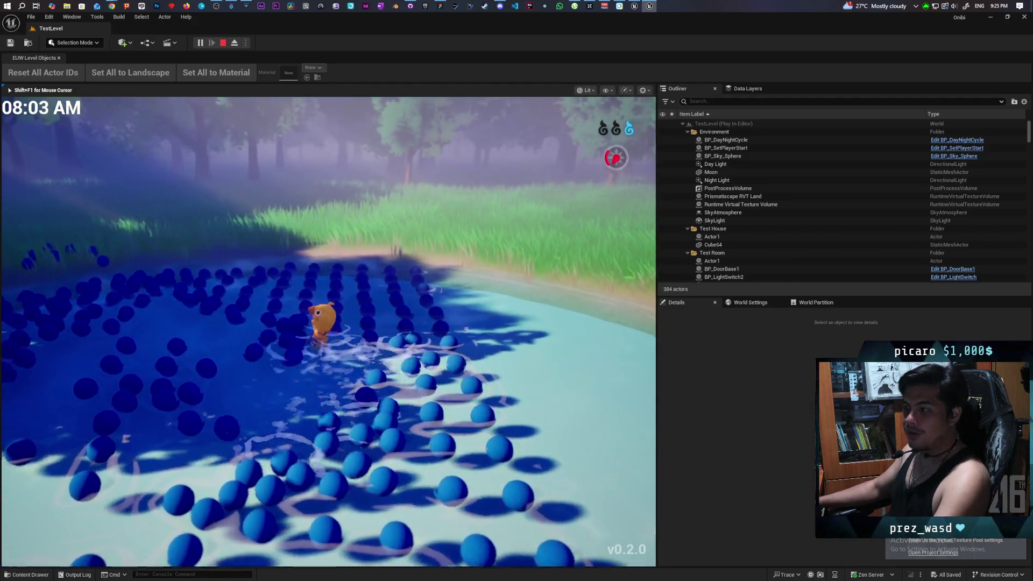
key(s)
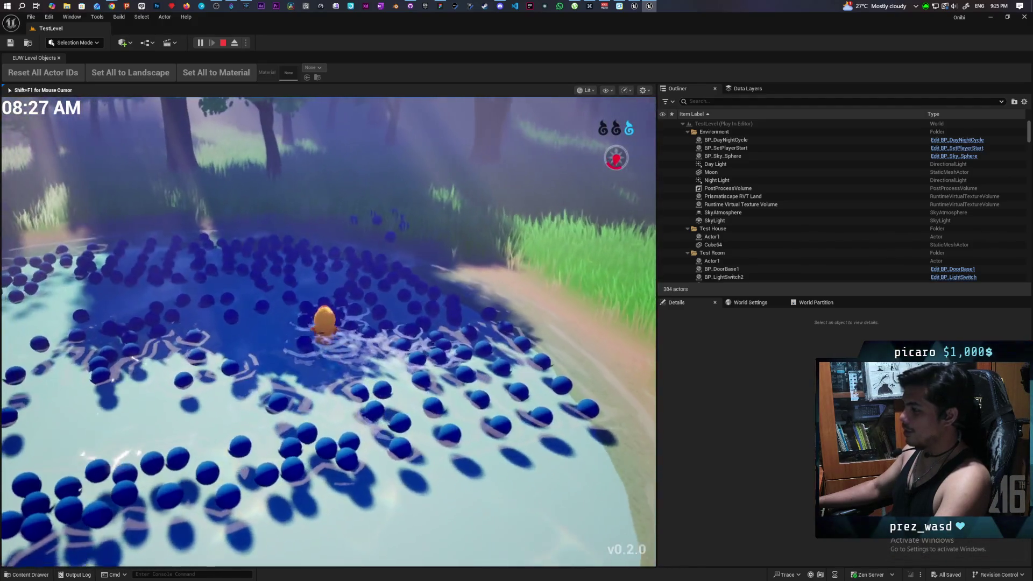
key(a)
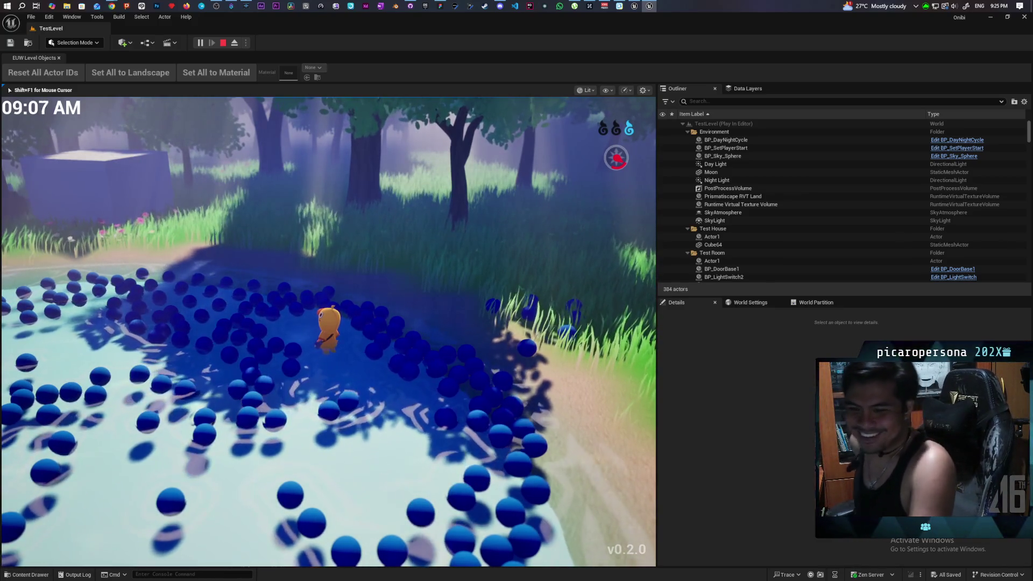
key(d)
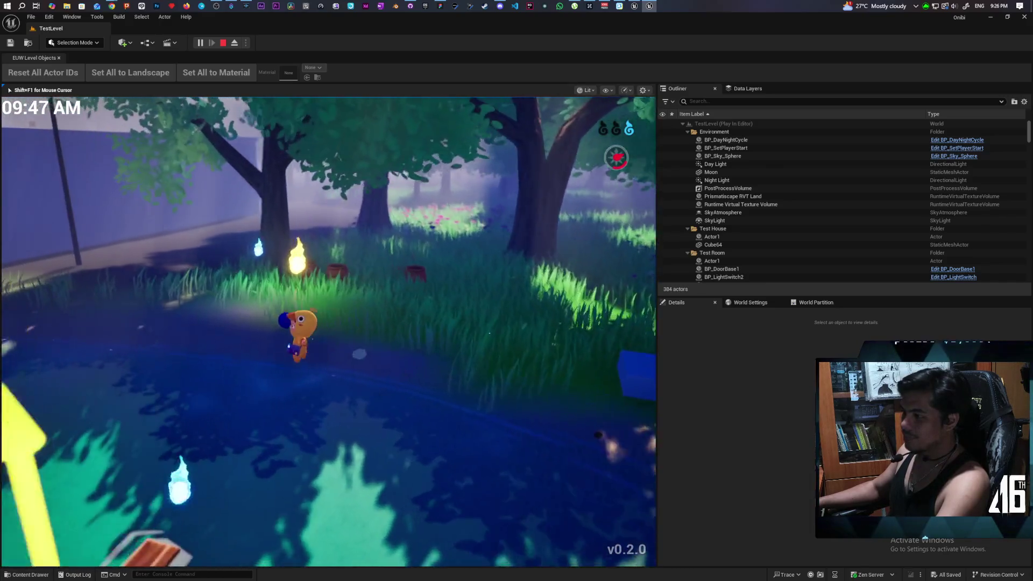
Step: Walk the character from the pond past the bushes and open the blue building's door
key(w)
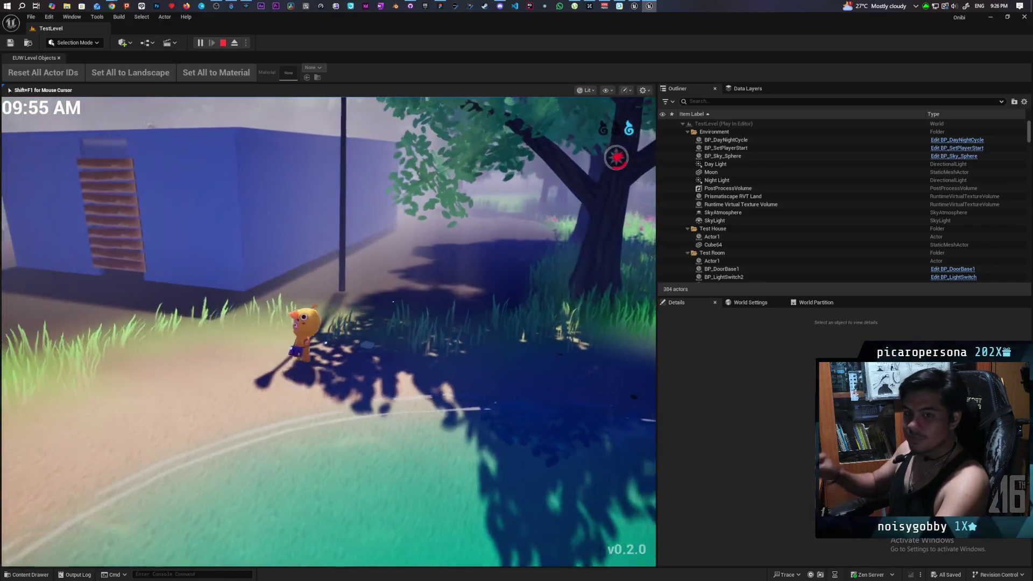
key(w)
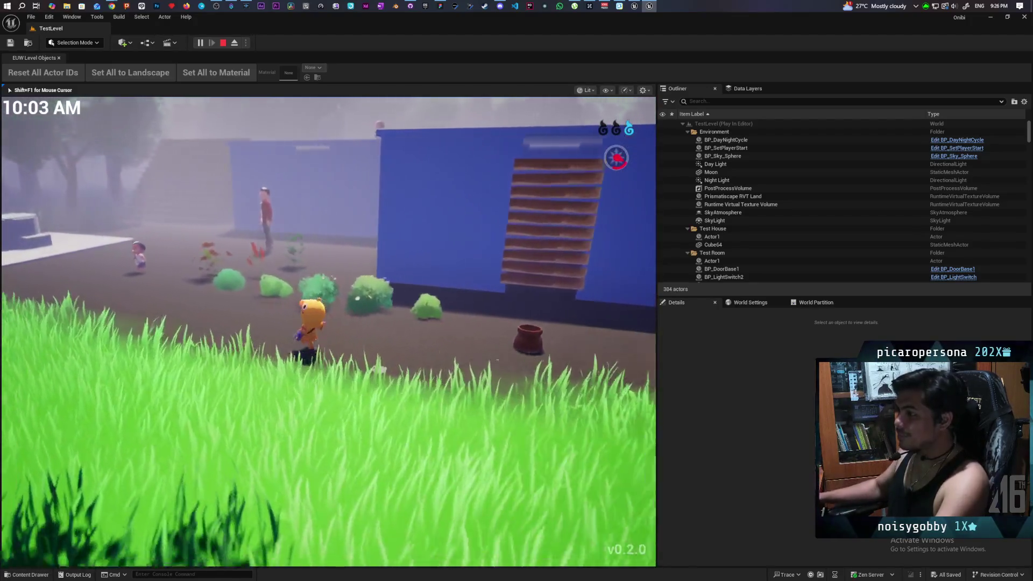
key(w)
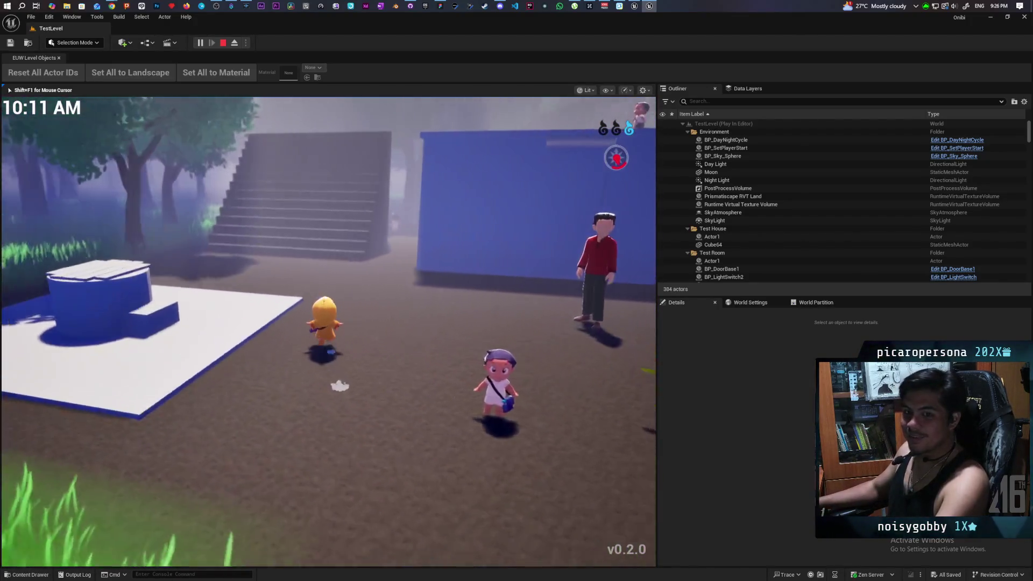
key(w)
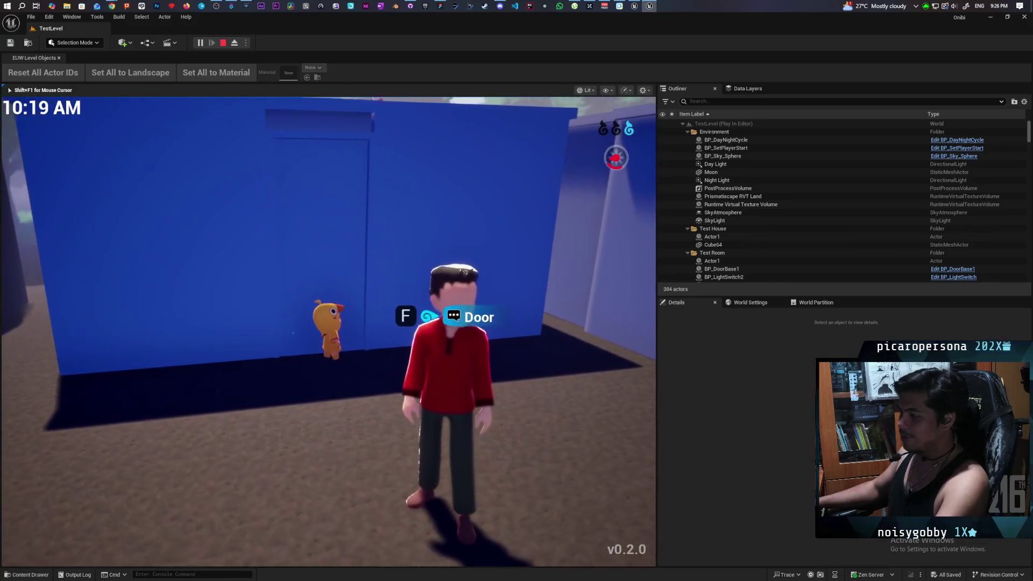
key(f)
key(w)
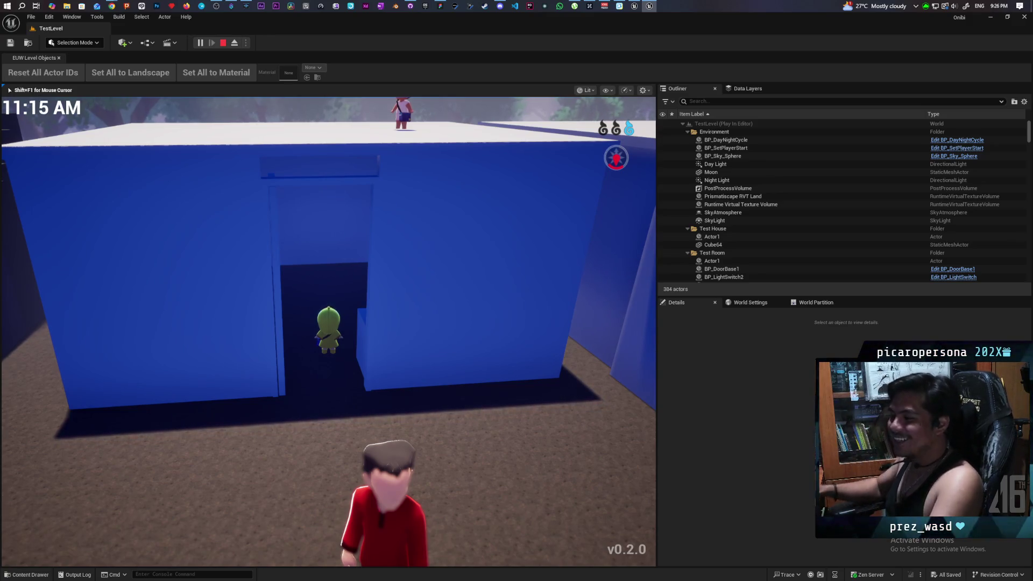
Step: Explore the blue room, walk back out, and end the Play-In-Editor session
key(w)
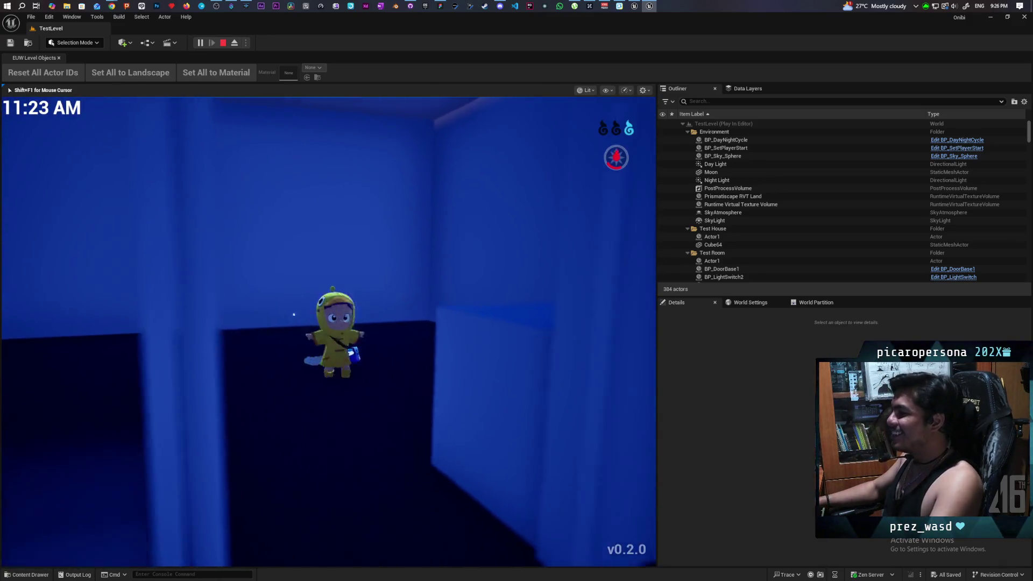
key(w)
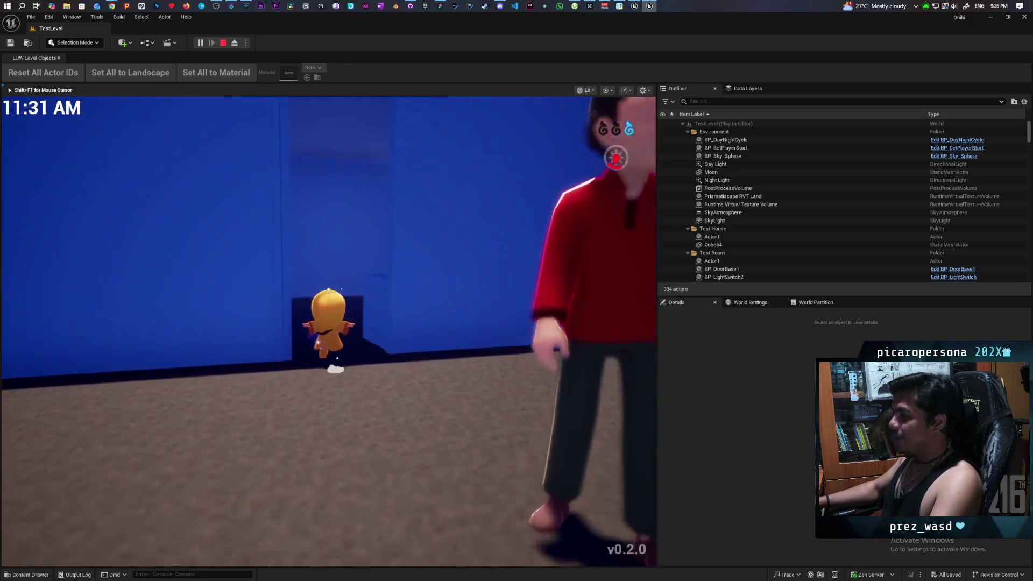
key(s)
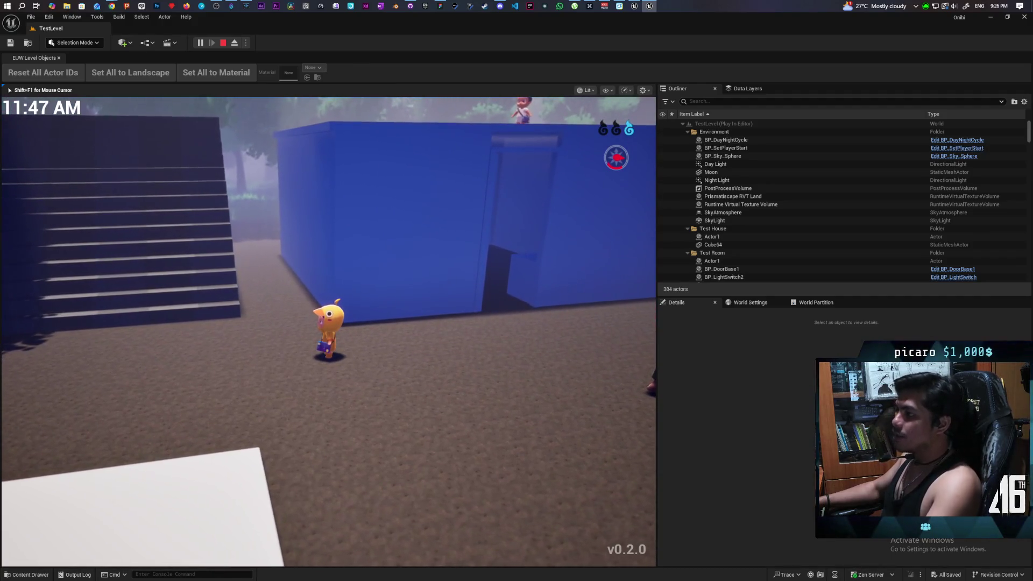
key(Escape)
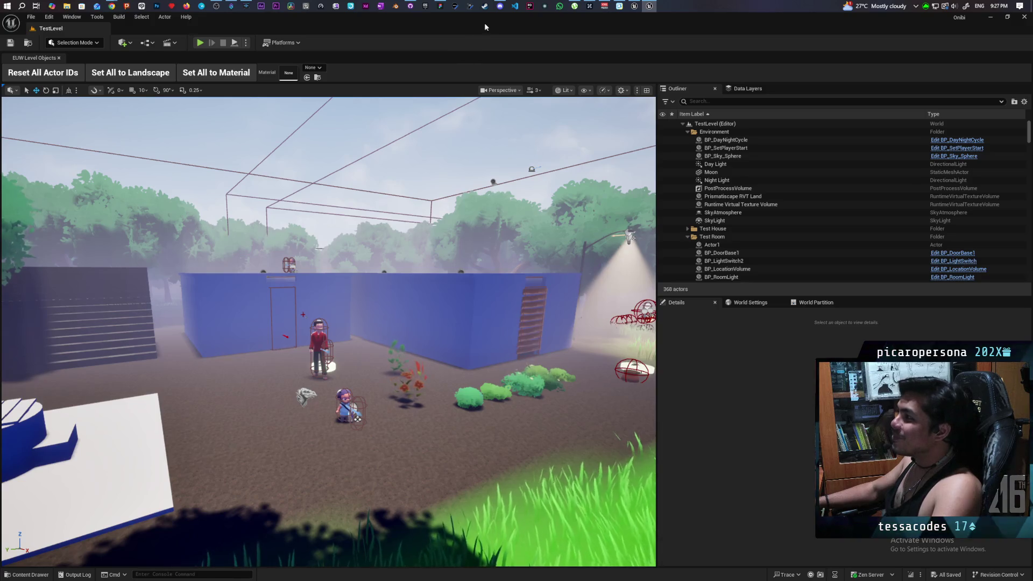
click(514, 6)
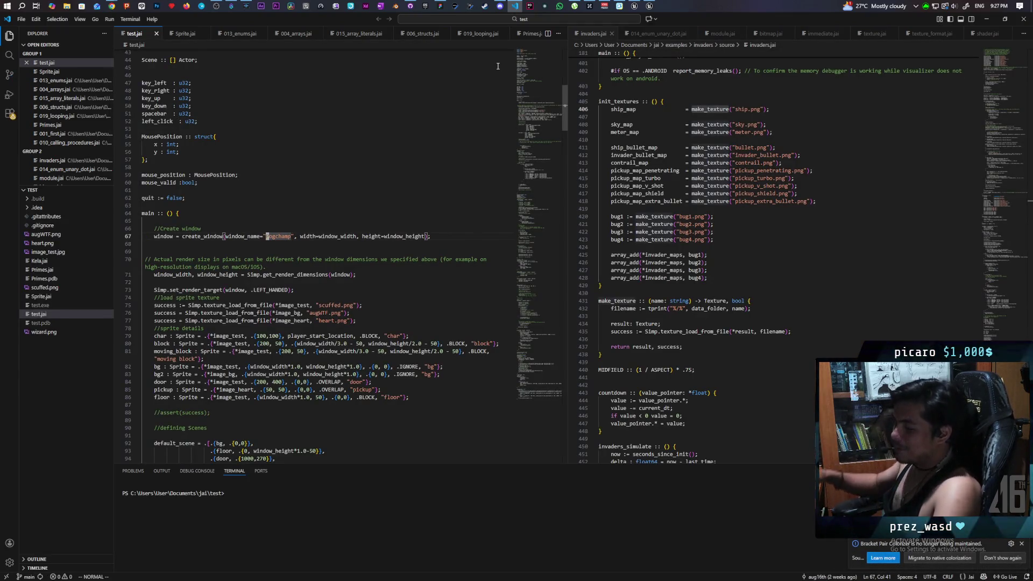
Step: Rerun the previous Jai build command in the VS Code terminal to compile and launch test.exe
click(262, 493)
key(Up)
key(Return)
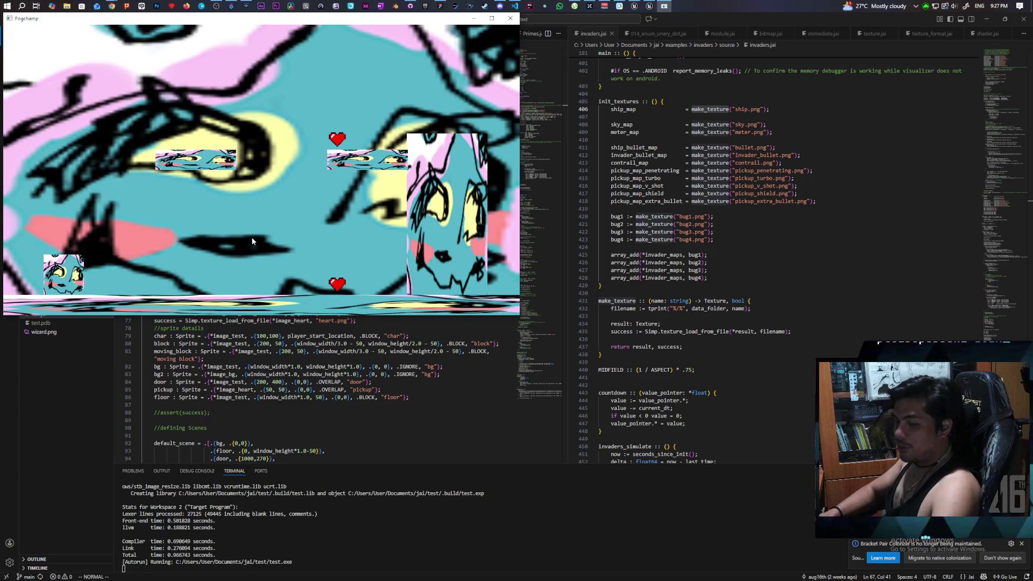
Step: Run and jump through the first scene, collecting the floor heart and reaching the upper block
key(Right)
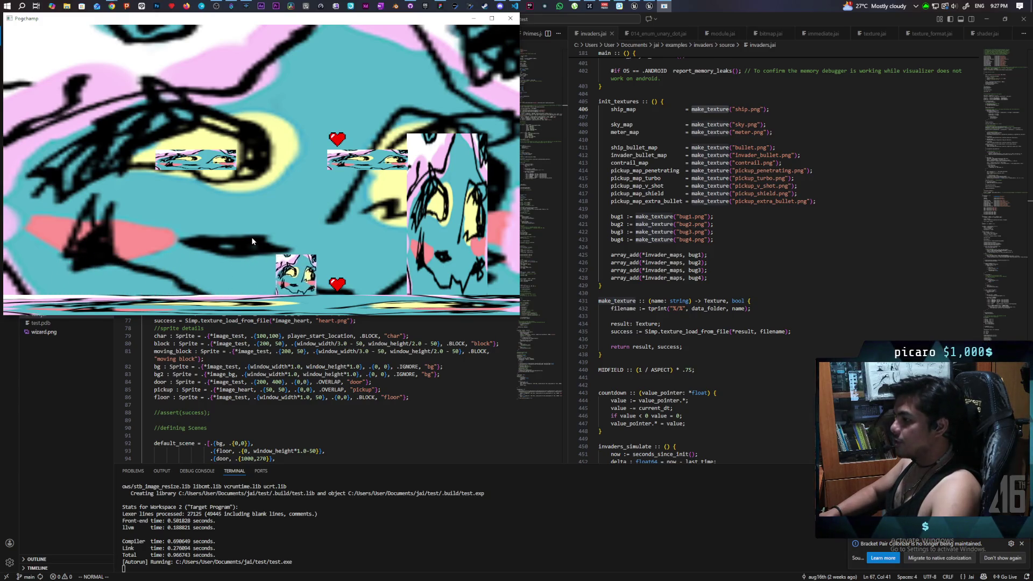
key(space)
key(Left)
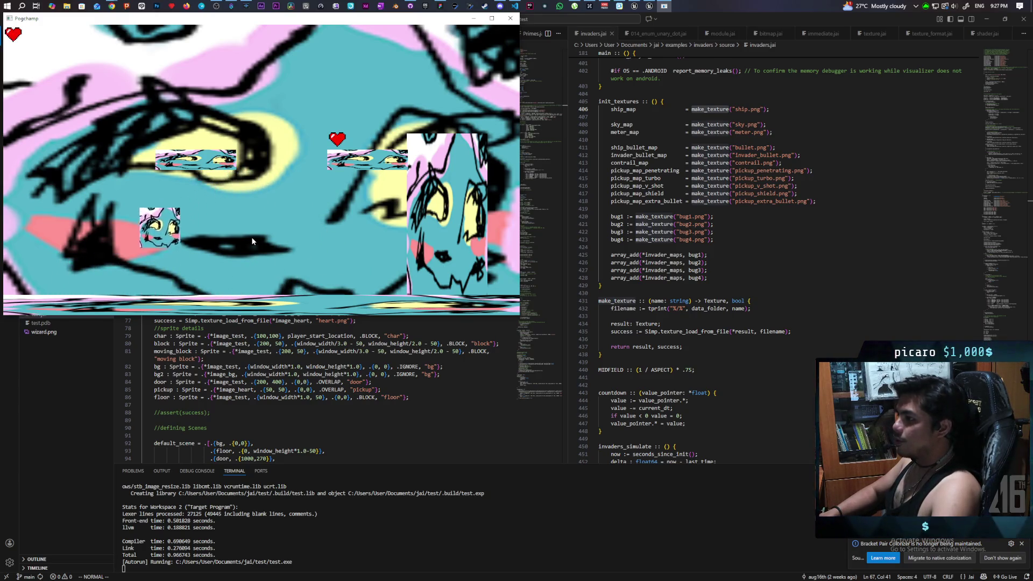
key(space)
key(Right)
key(Right)
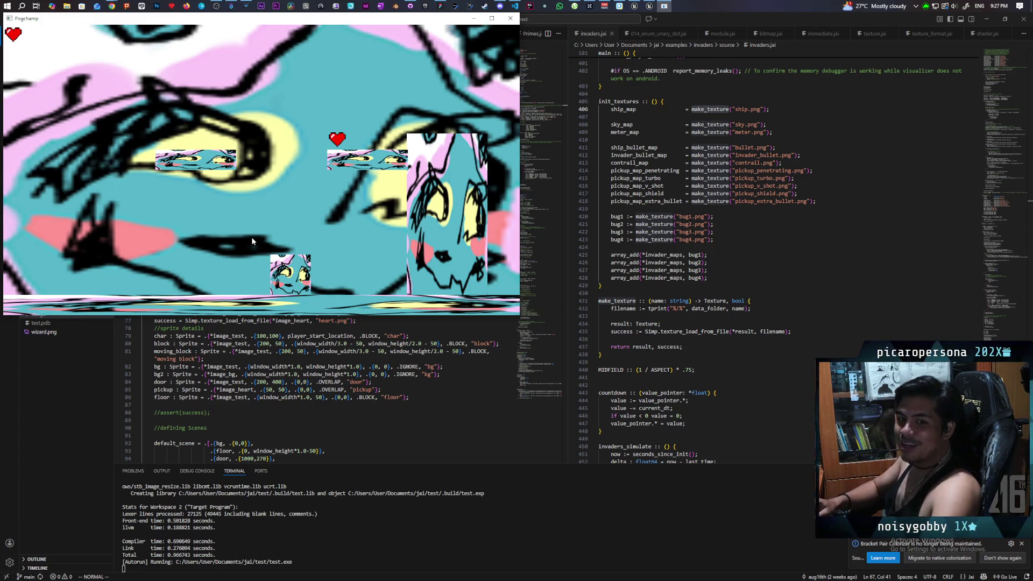
key(Right)
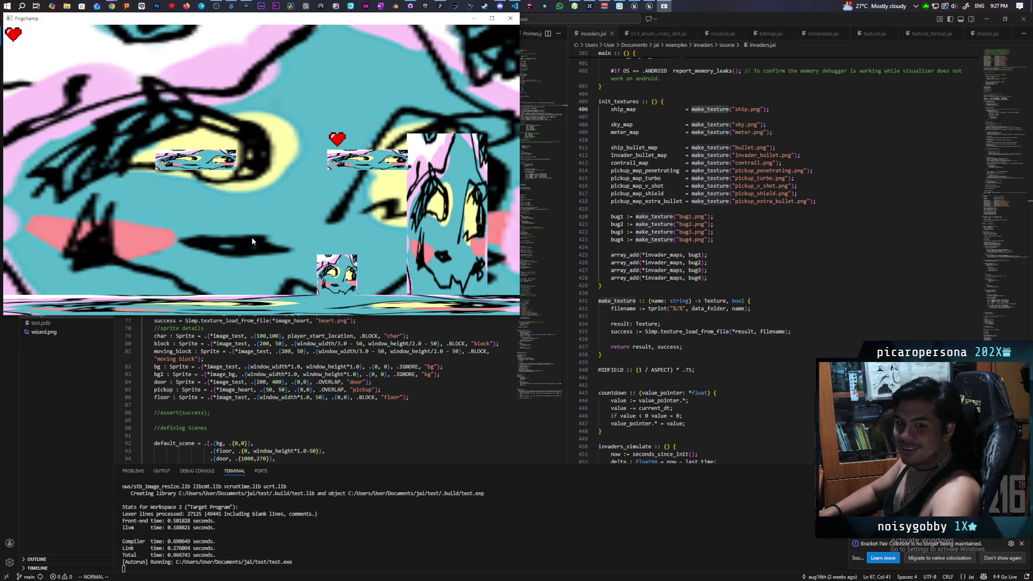
key(Left)
key(space)
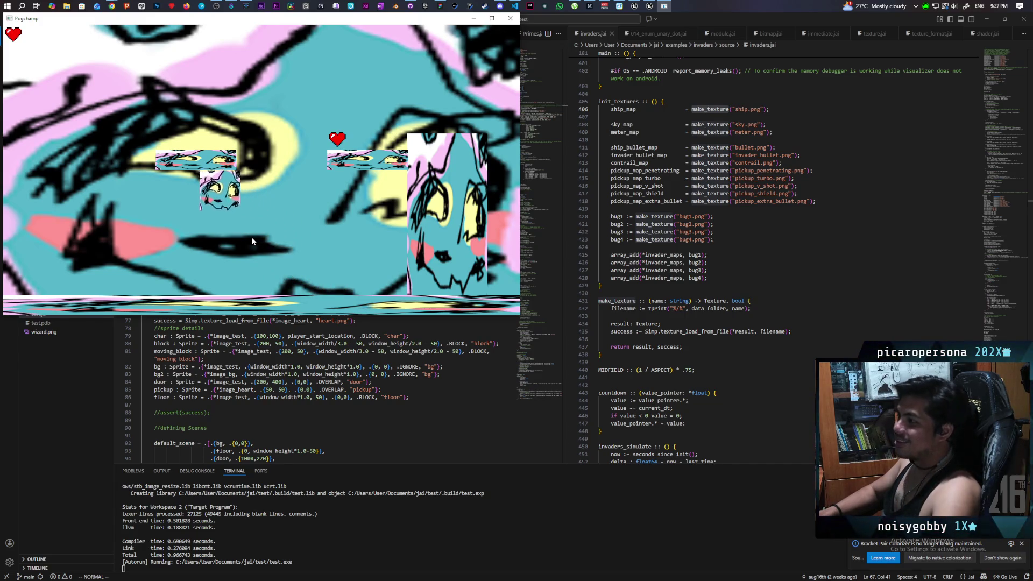
key(Right)
key(space)
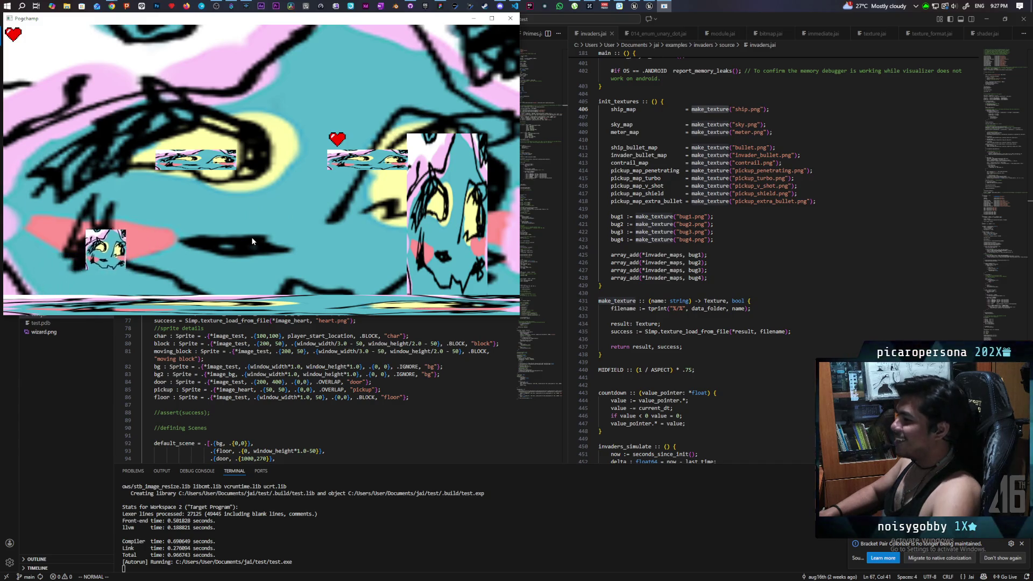
Step: Jump between the left and middle platforms of the first scene, then drop to the floor
key(Left)
key(space)
key(Left)
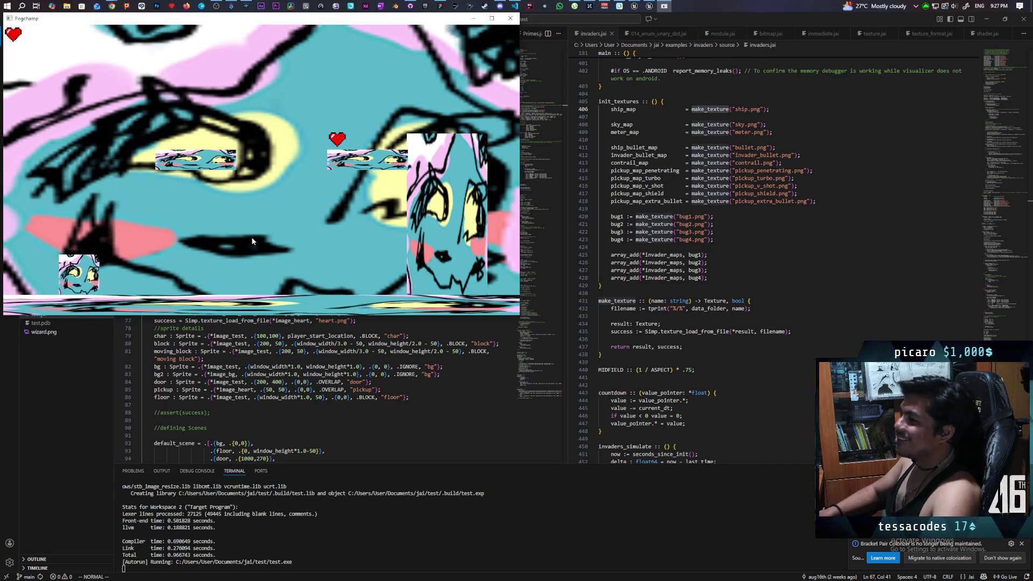
key(Right)
key(space)
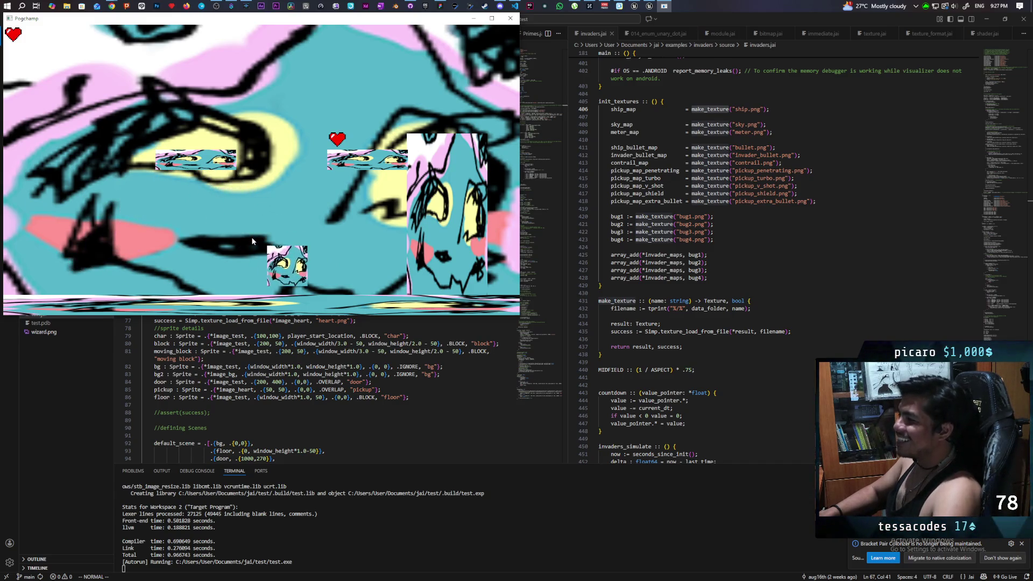
key(Left)
key(space)
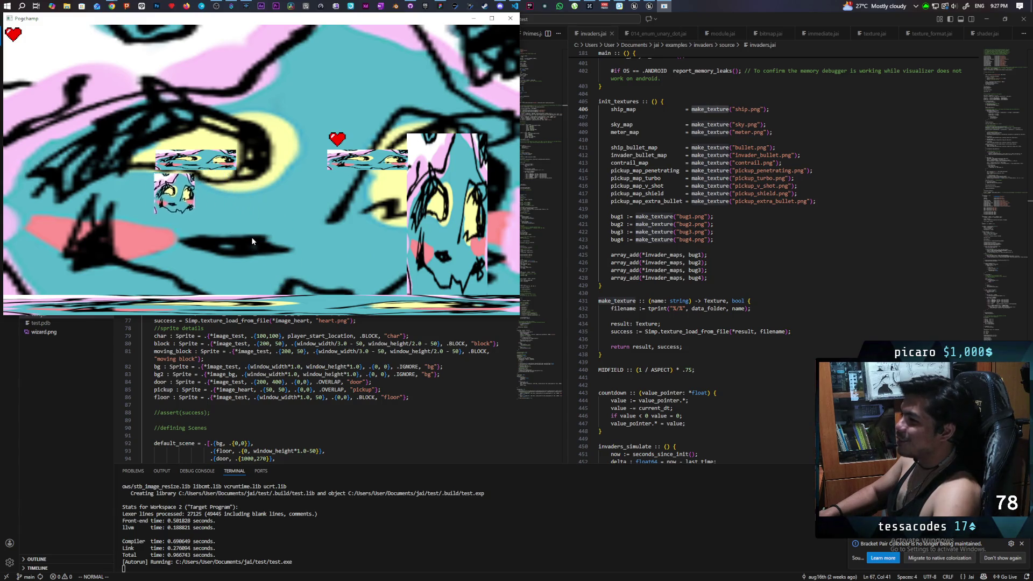
key(Right)
key(space)
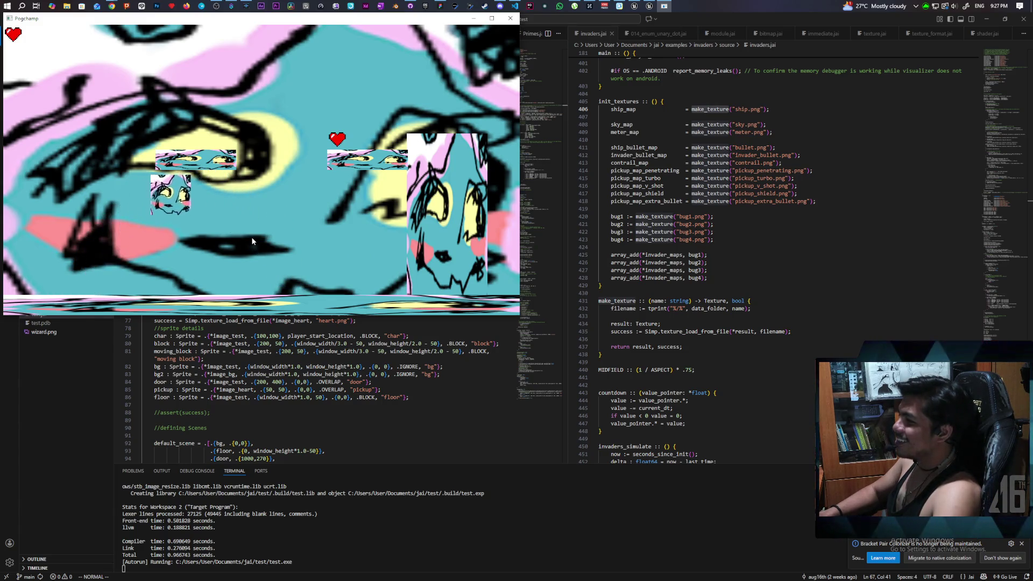
key(Right)
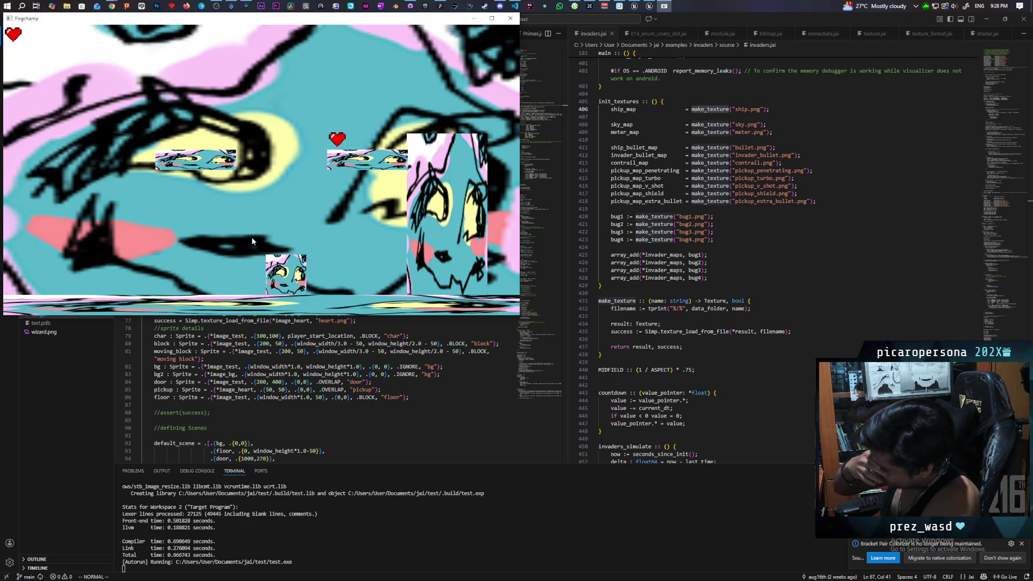
Step: Enter the door into the second scene and collect the heart on the left block
key(d)
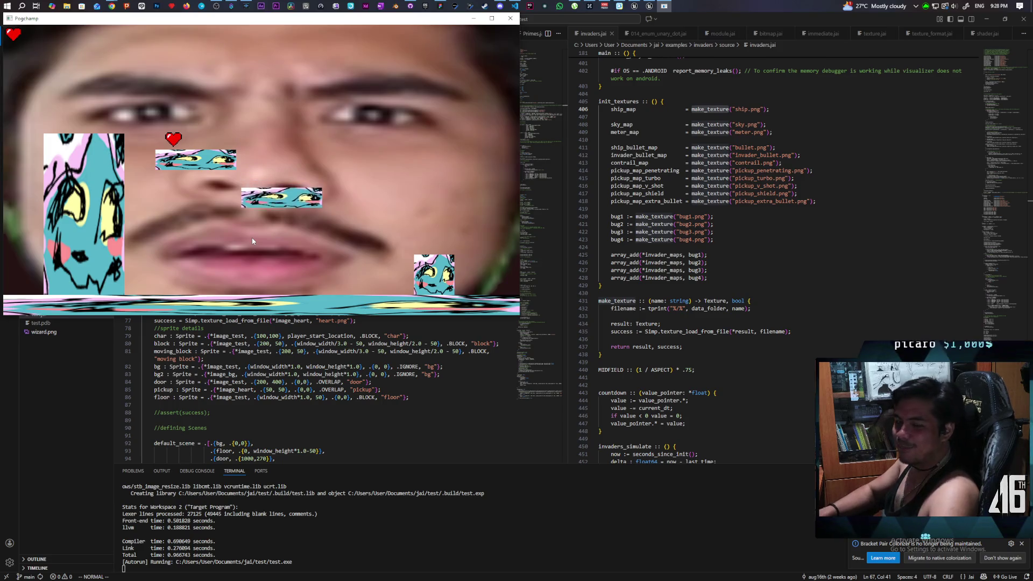
key(d)
key(a)
key(w)
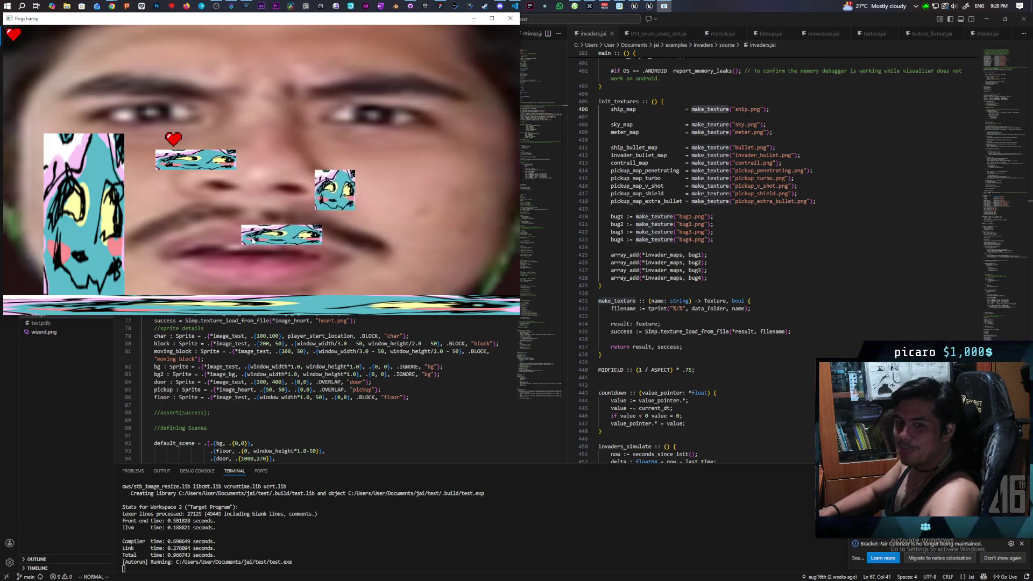
key(w)
key(a)
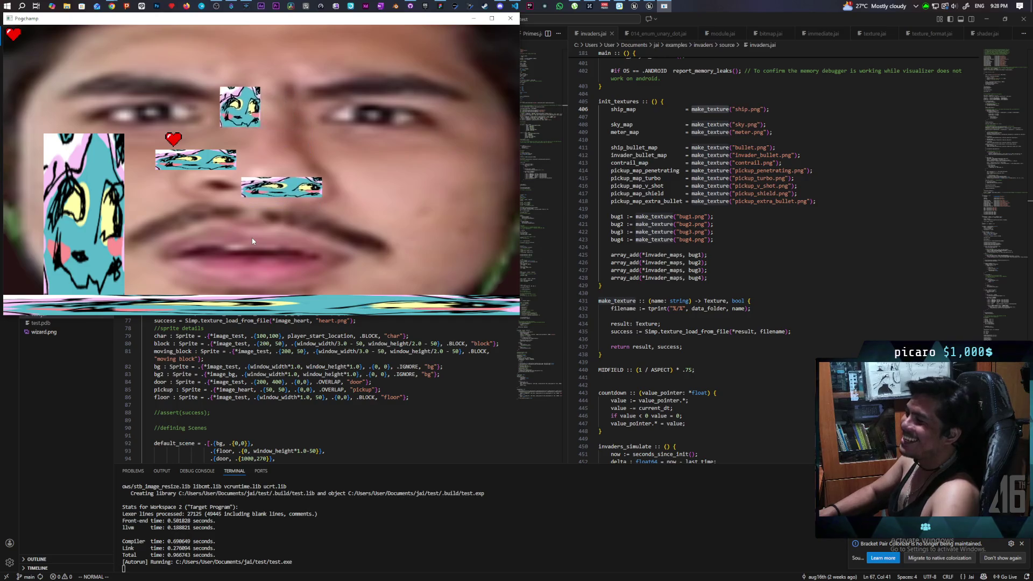
key(w)
key(d)
key(d)
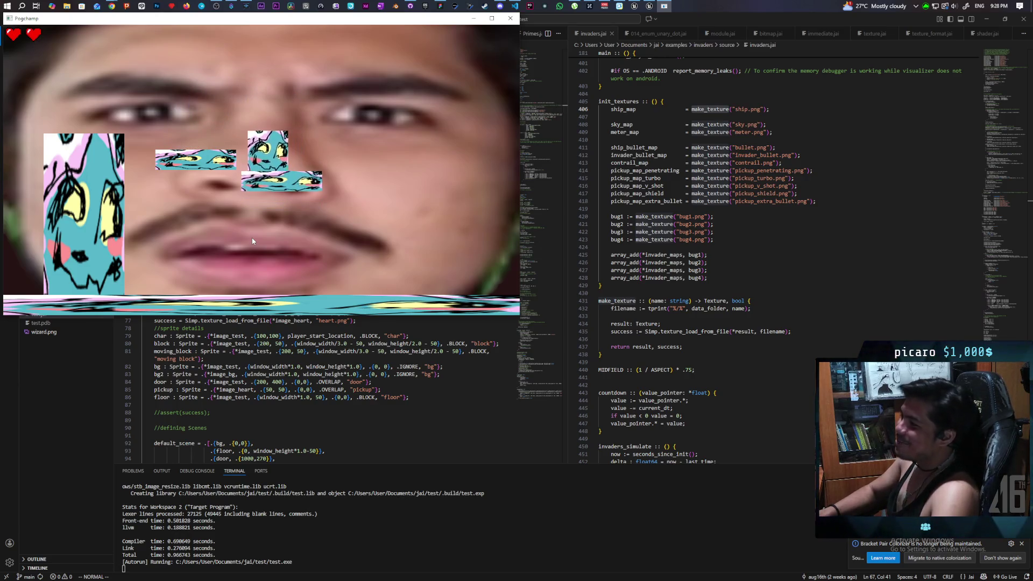
Step: Ride the moving block, walk along the floor, then close the Pogchamp game window
key(a)
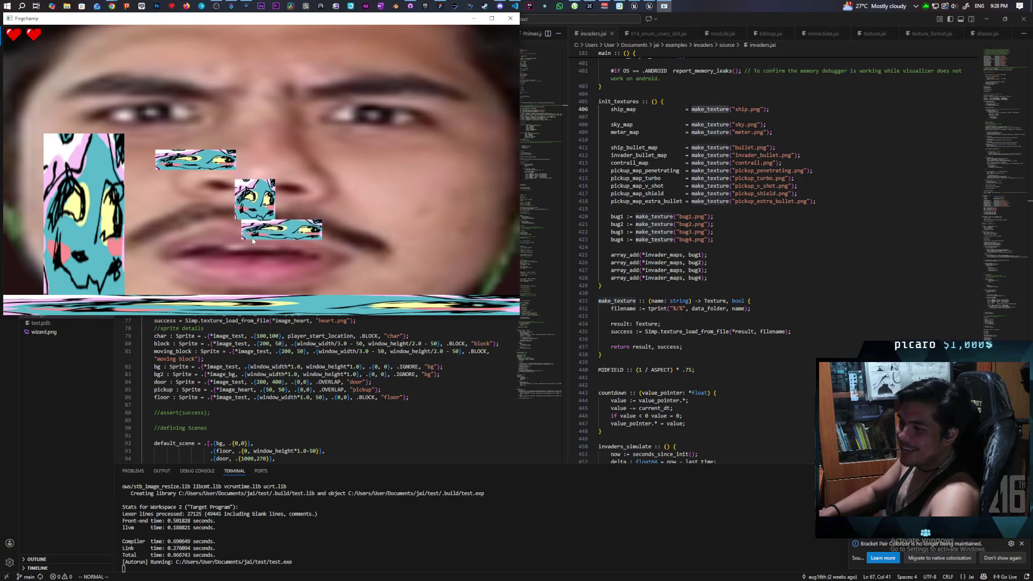
key(a)
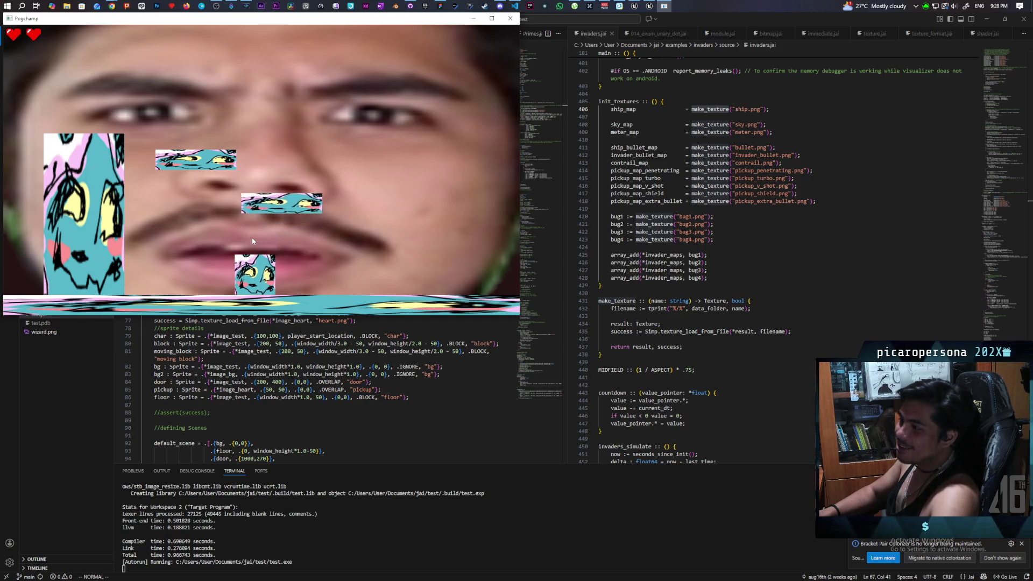
key(d)
key(d)
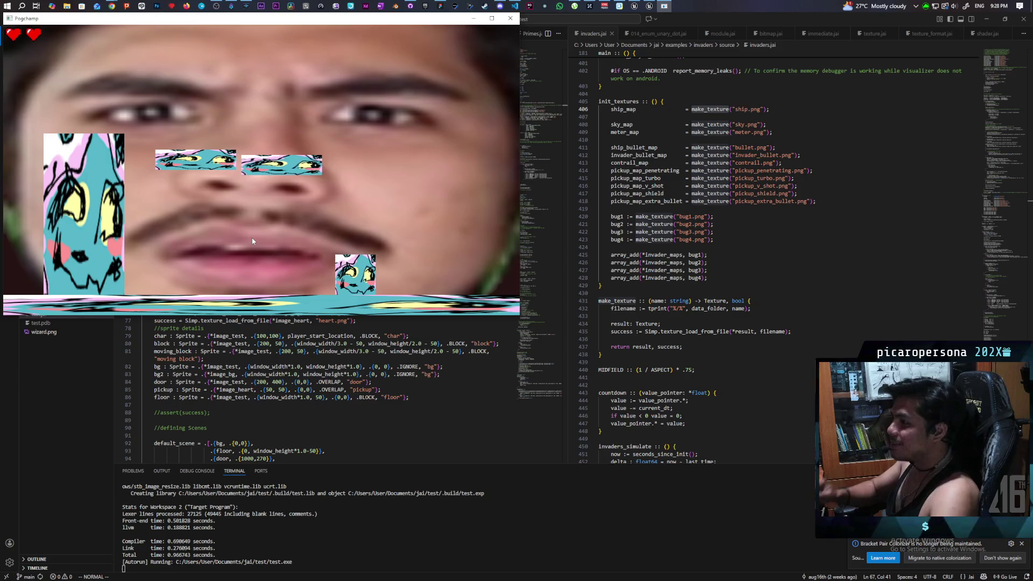
key(d)
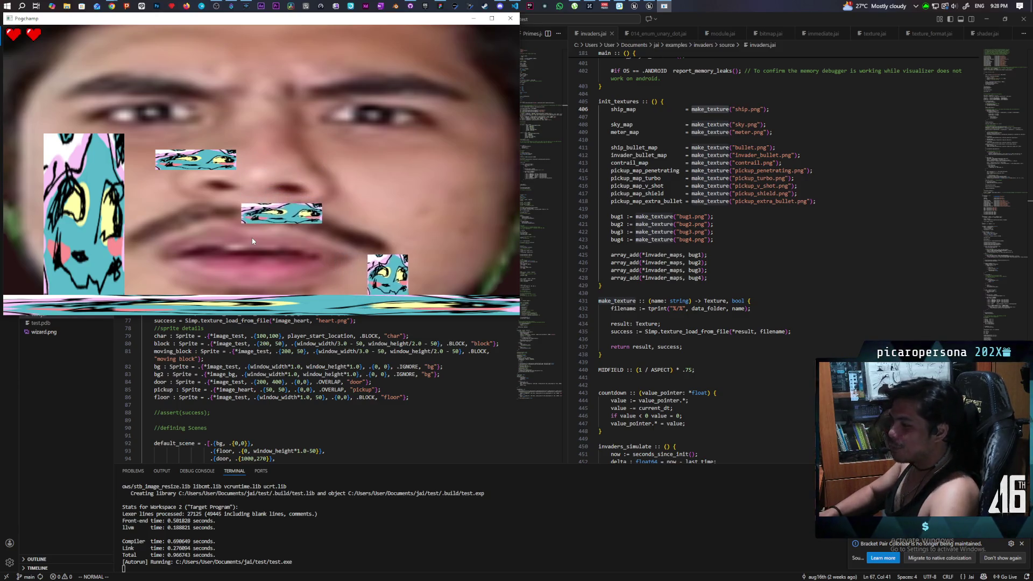
key(a)
key(w)
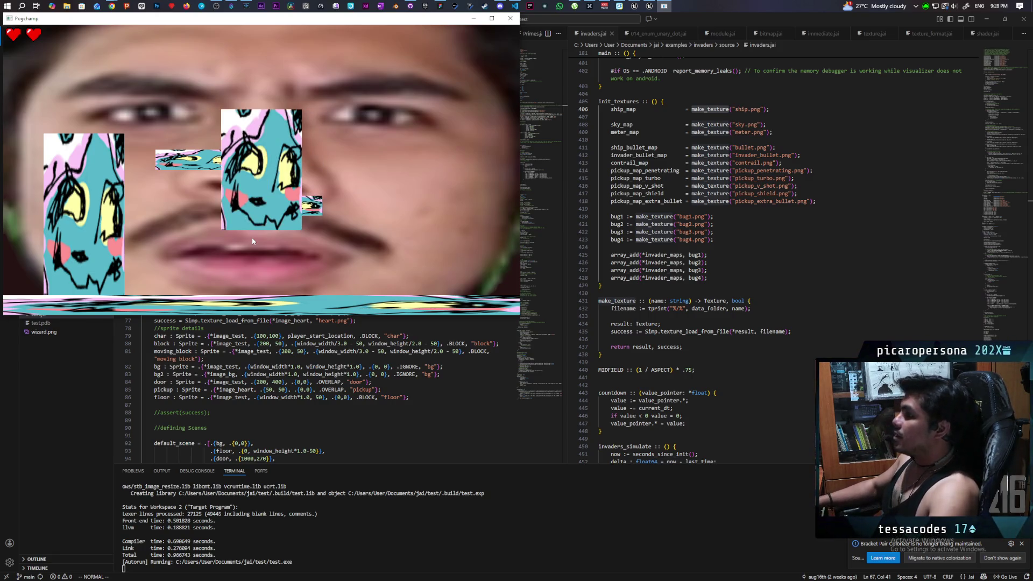
key(Escape)
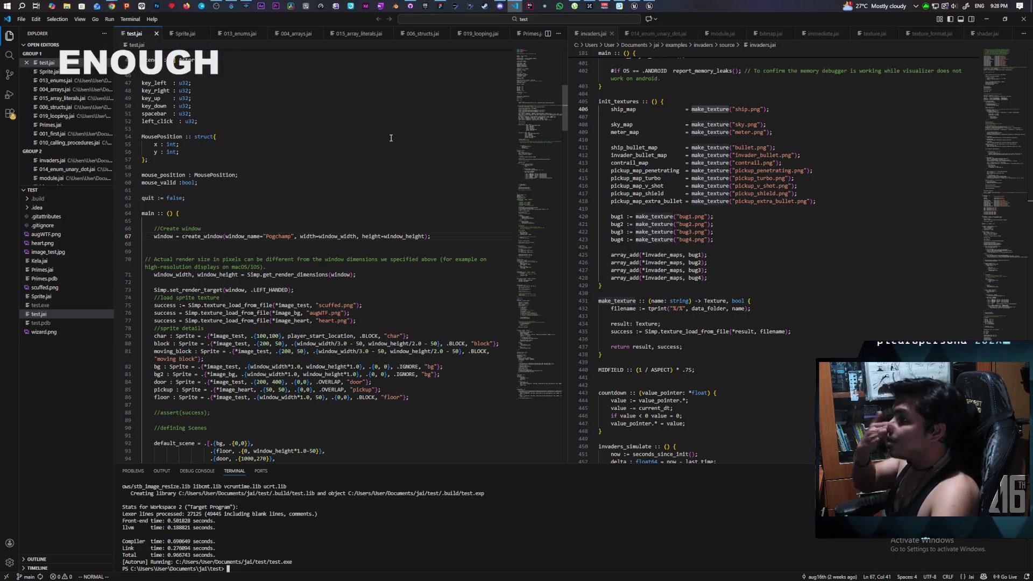
Step: Bring the 'Winter in Littleroot' YouTube window in front of VS Code, play it, and maximize it
mouse_move(119, 4)
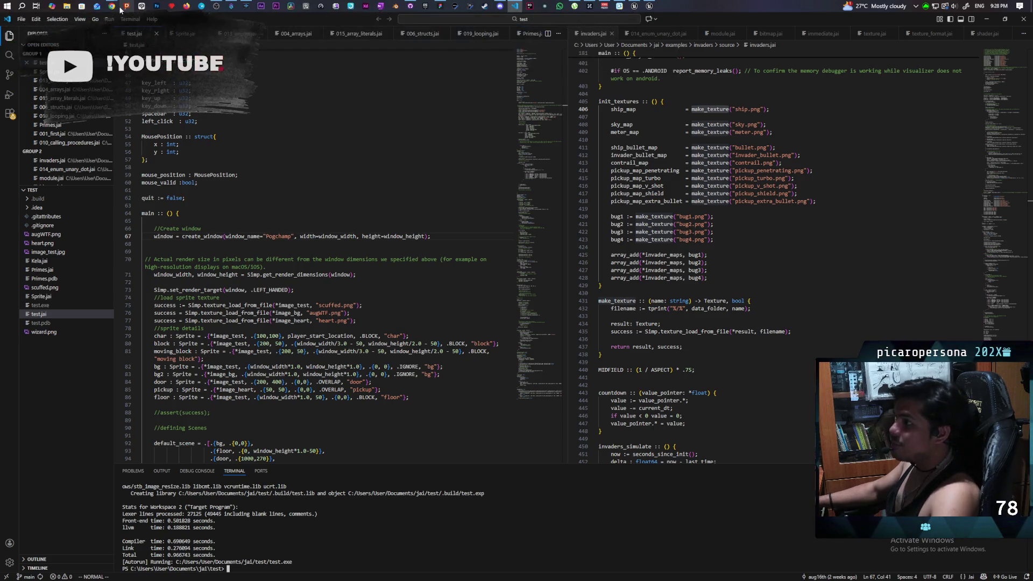
click(144, 48)
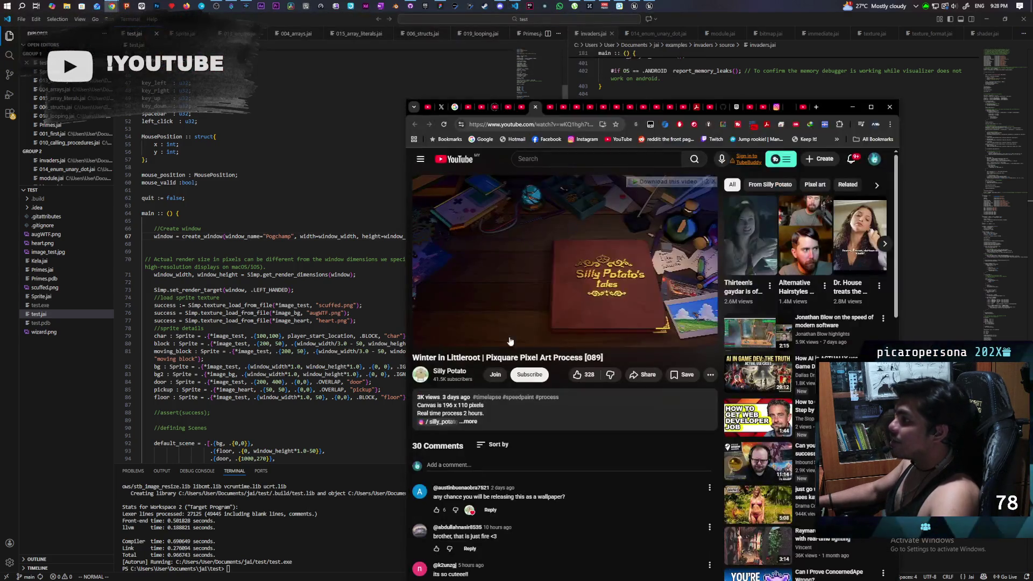
drag(835, 104, 657, 102)
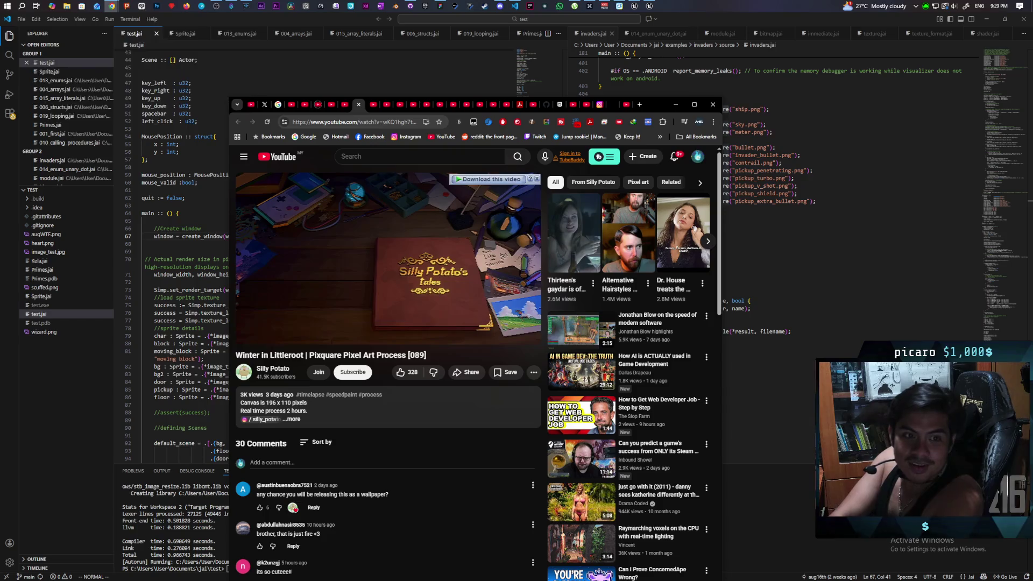
click(387, 245)
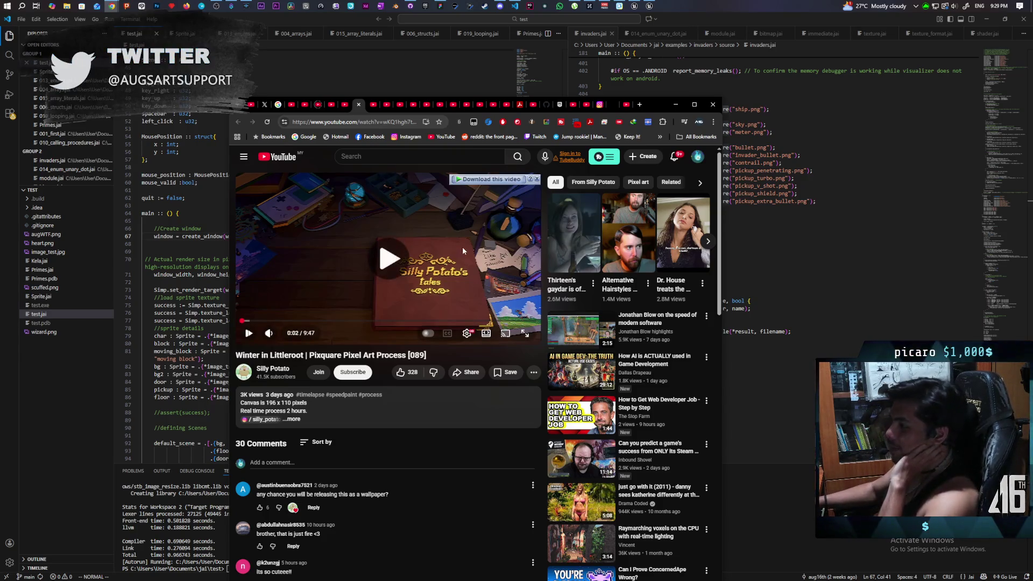
double_click(657, 105)
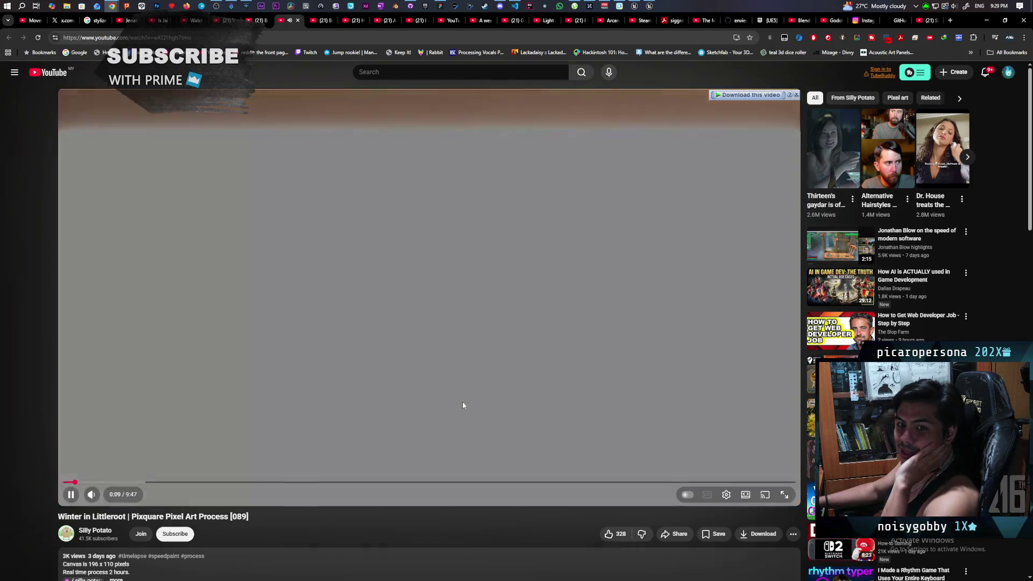
Step: Pause, resume and pause the pixel art timelapse, then switch to the 'Bubblesort is useless' tab
click(463, 401)
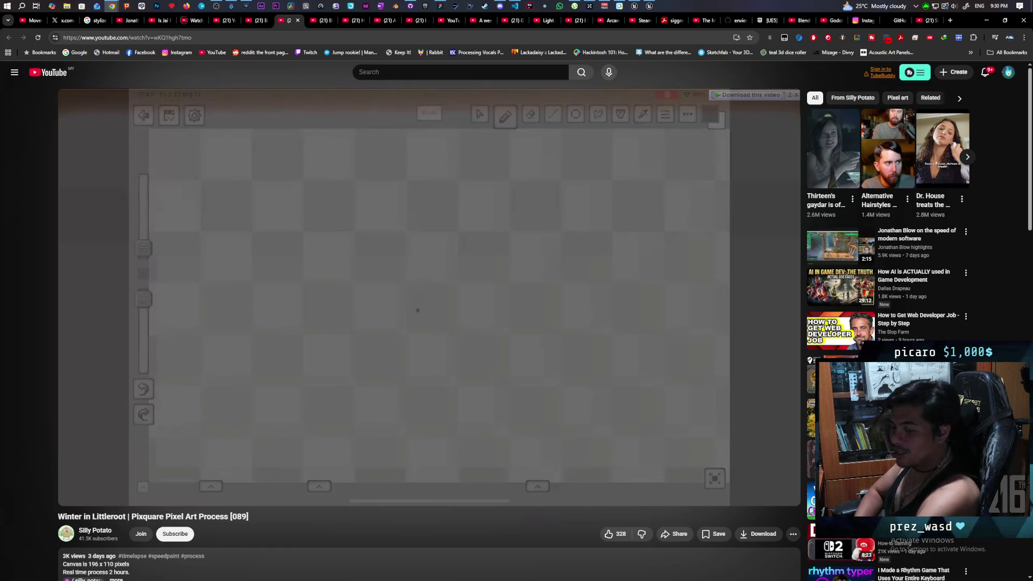
click(476, 325)
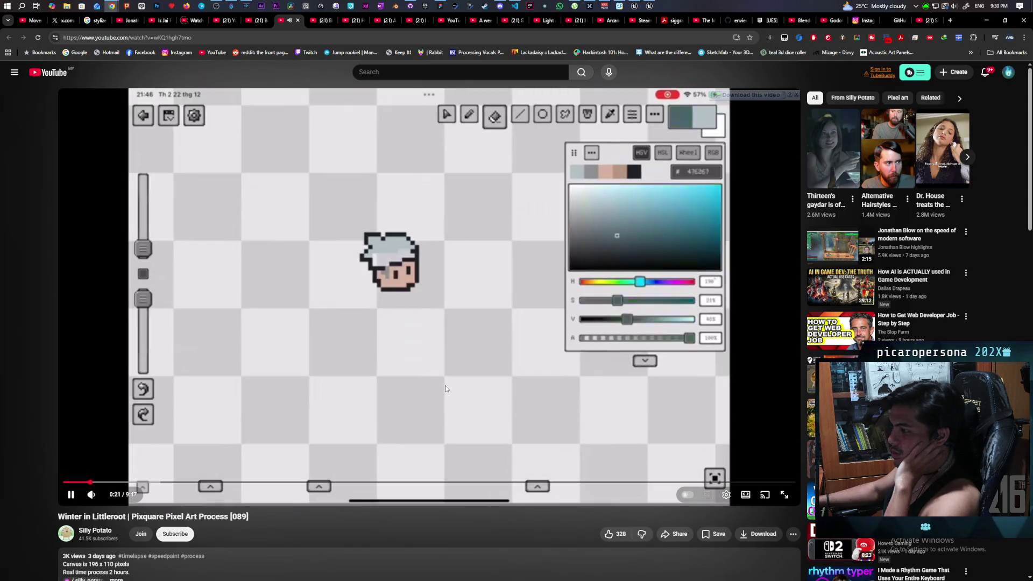
click(454, 377)
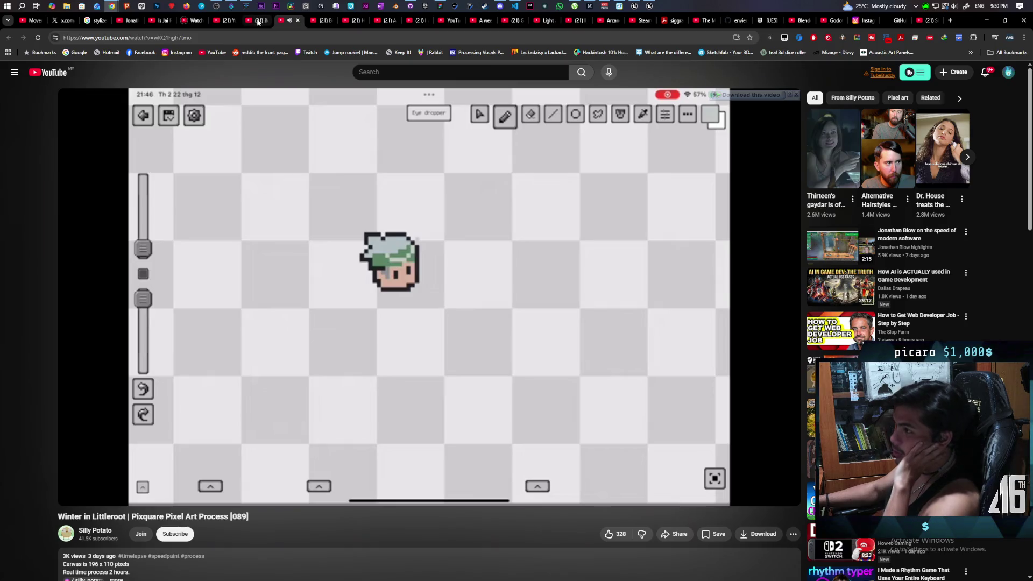
click(259, 22)
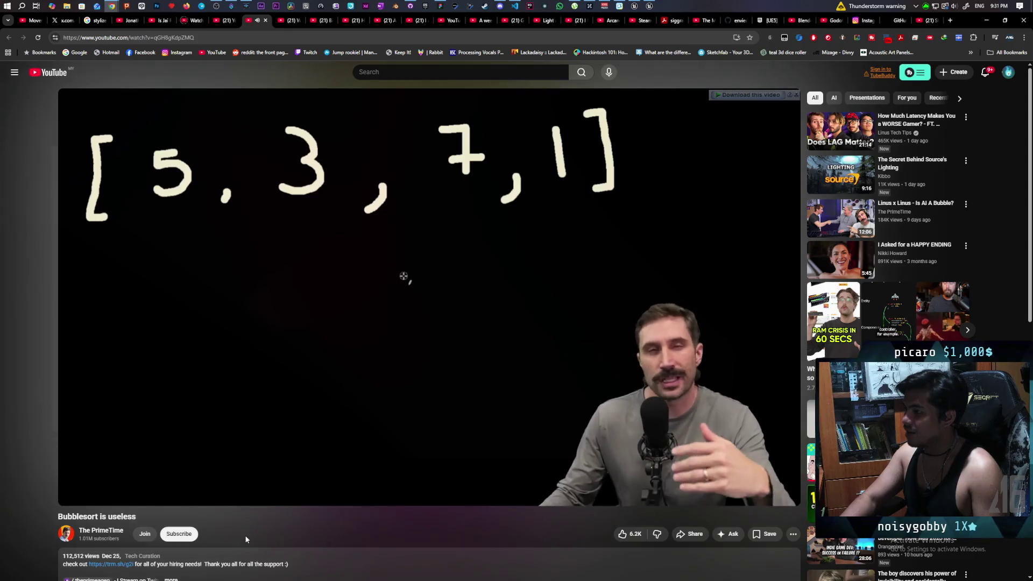
key(space)
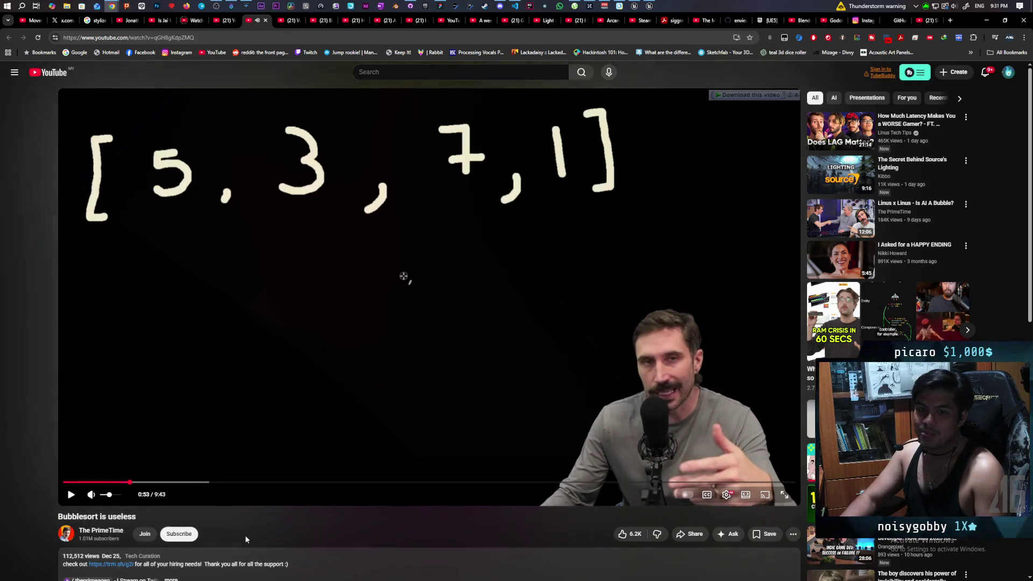
key(space)
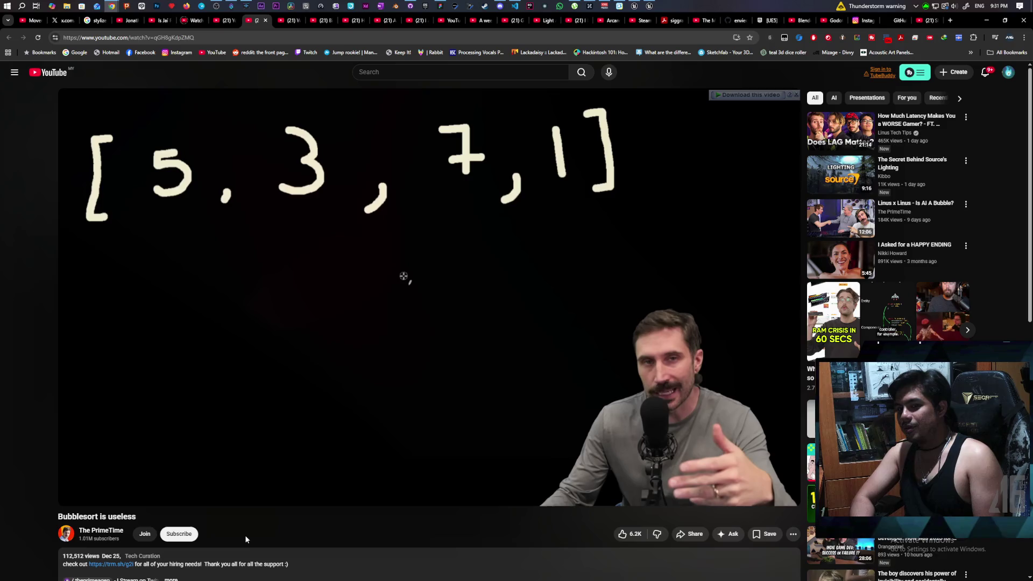
key(space)
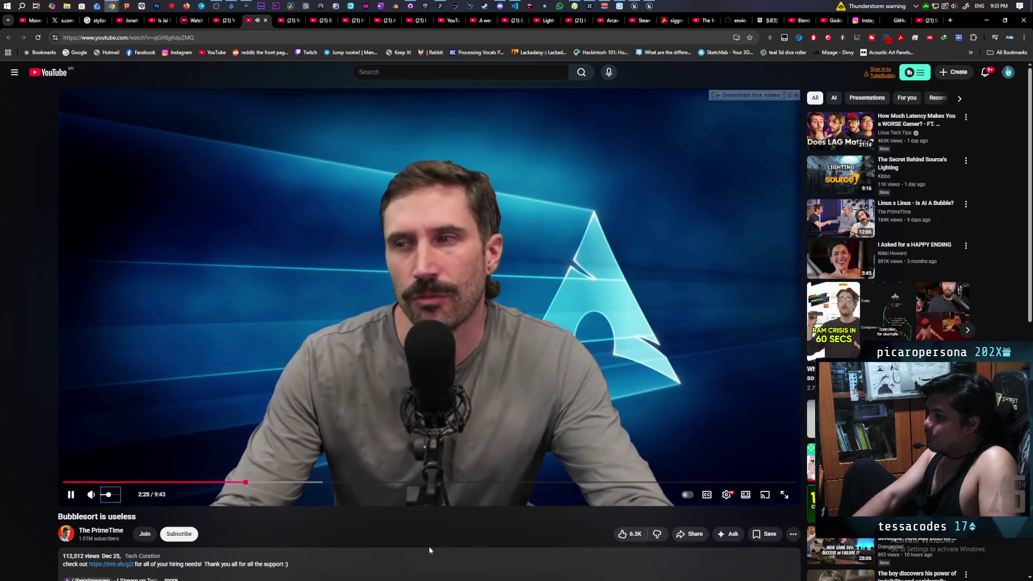
click(377, 395)
key(Left)
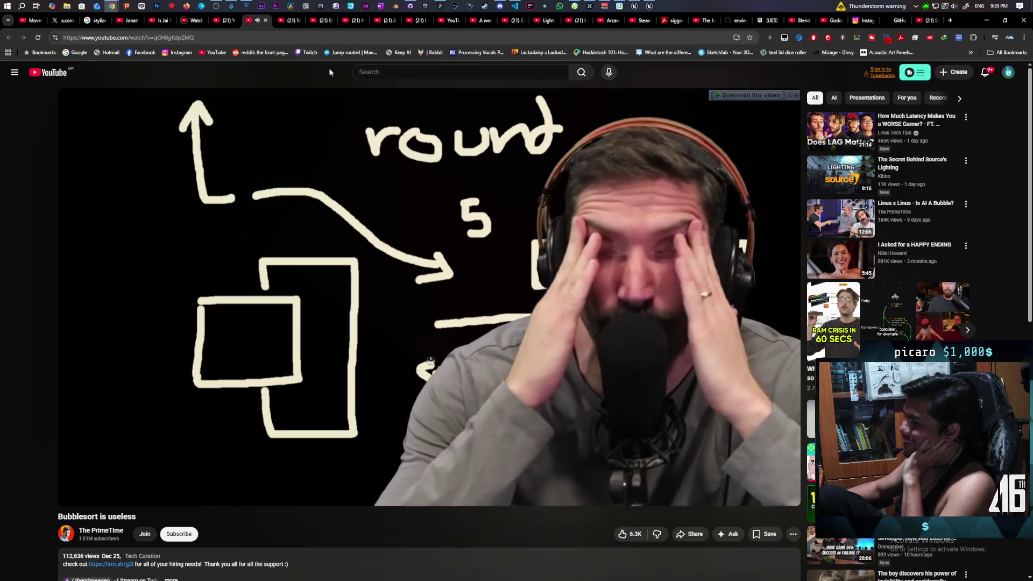
mouse_move(329, 167)
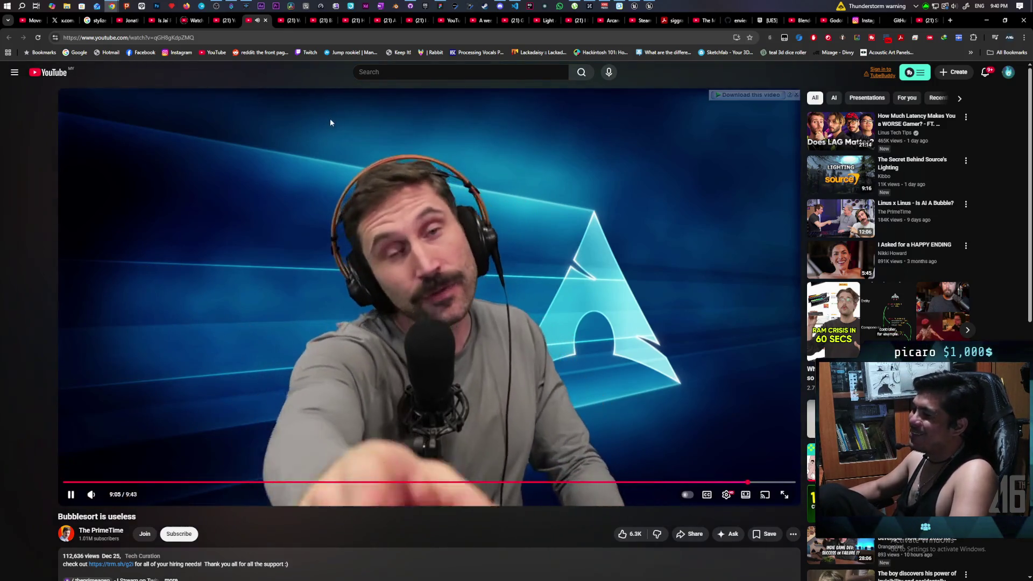
Step: Pause the Bubblesort video, flip to the home feed and back, minimize Chrome, and bring up Unreal
click(326, 121)
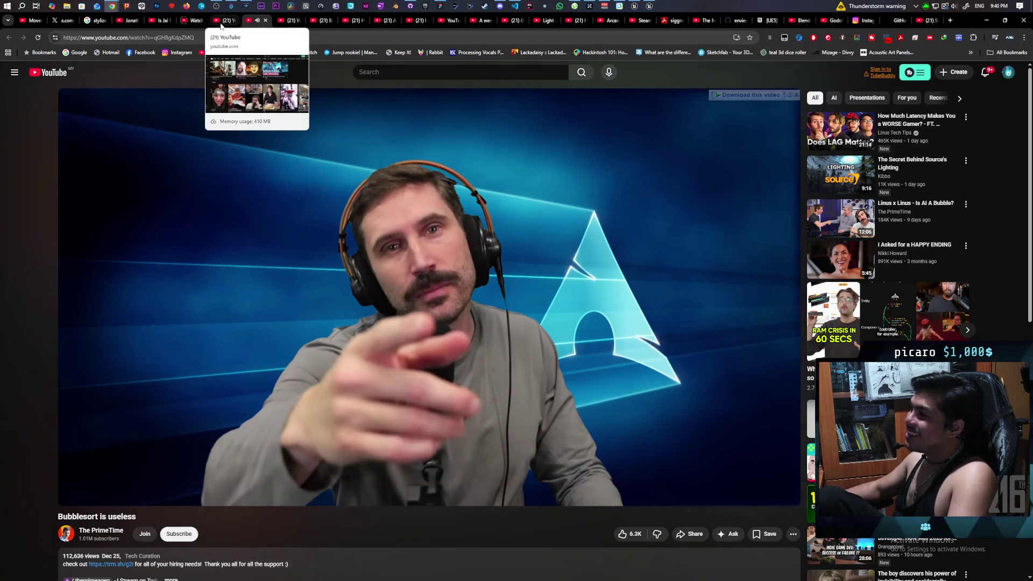
click(220, 23)
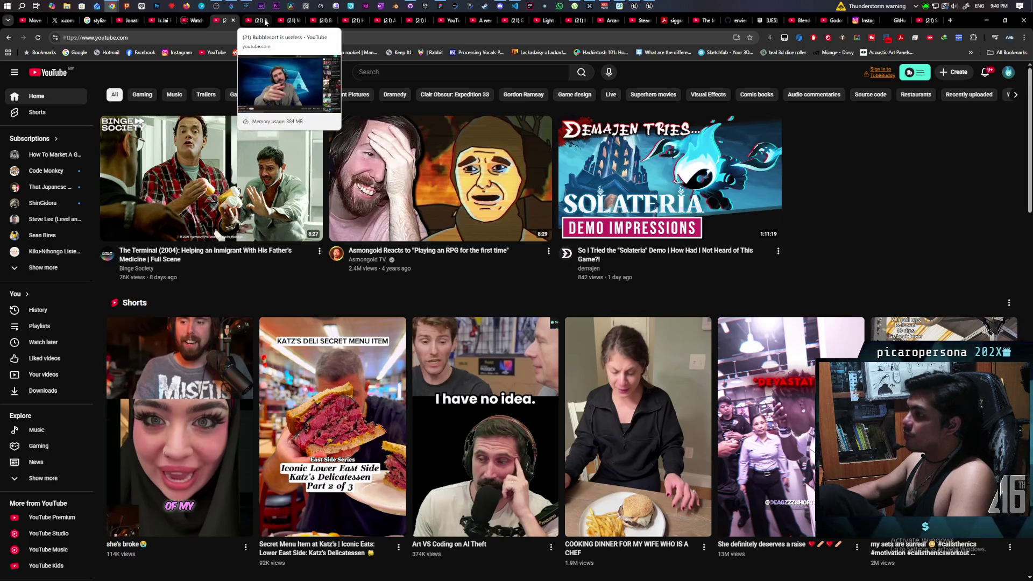
click(266, 21)
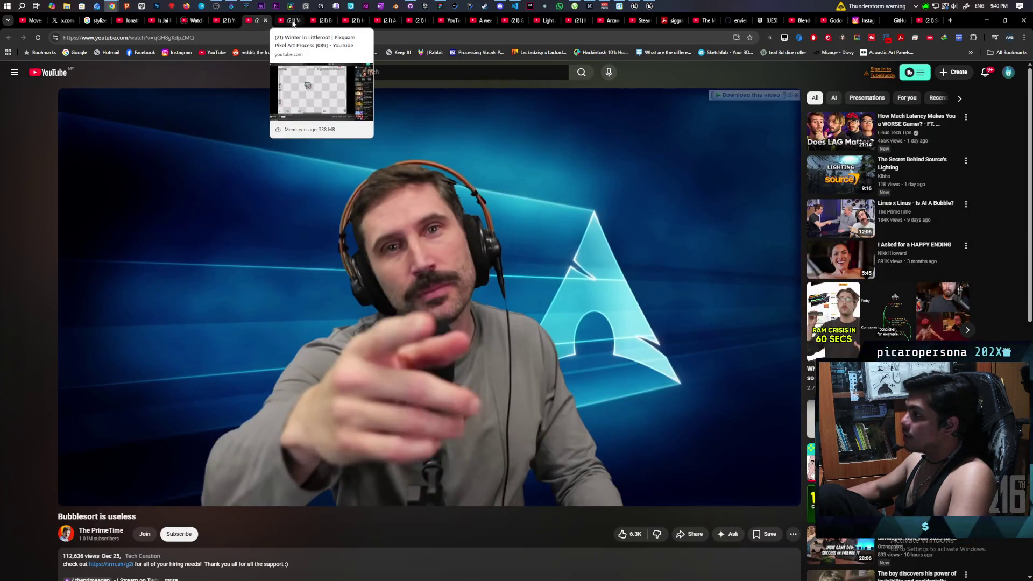
click(987, 20)
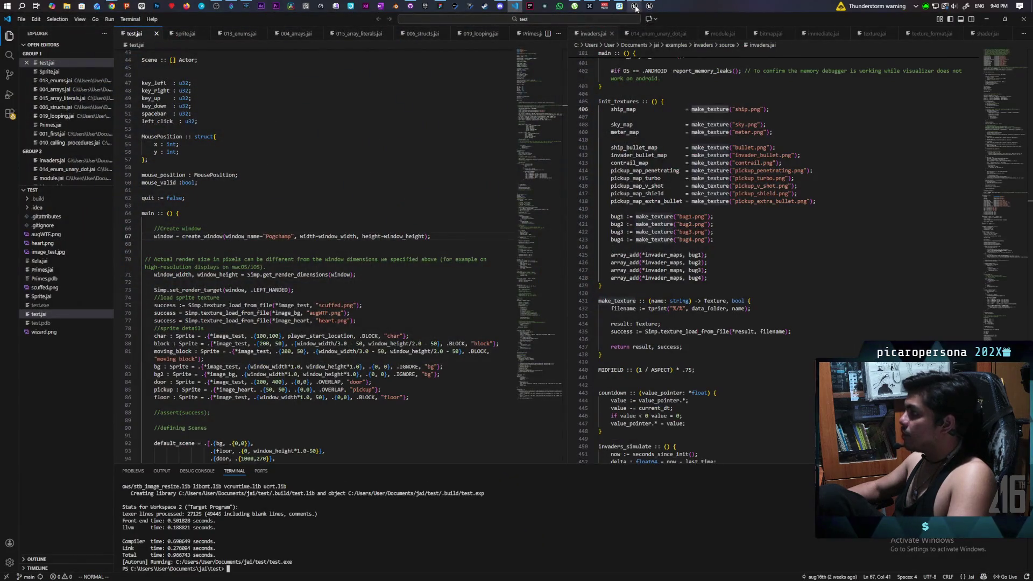
mouse_move(635, 7)
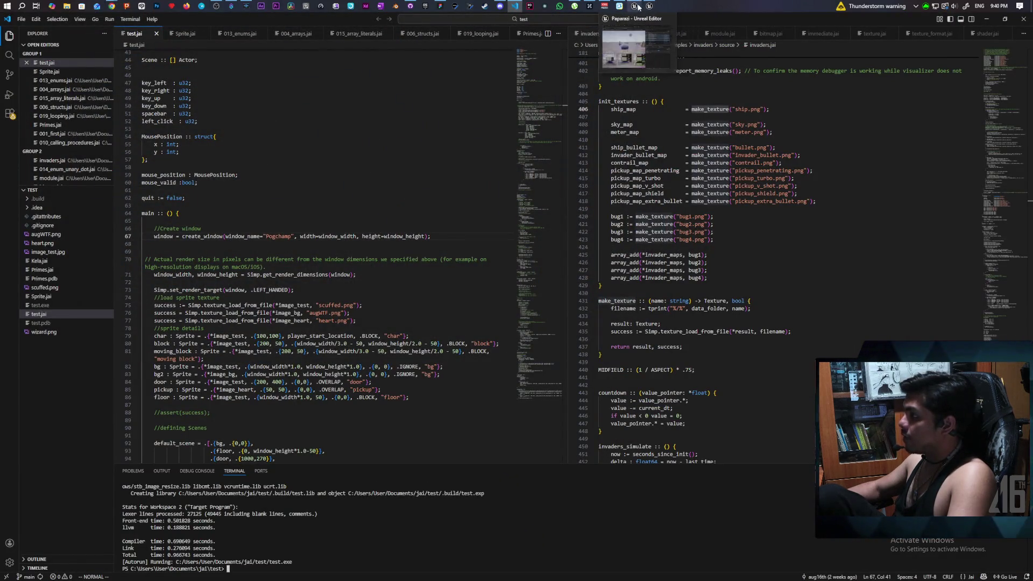
click(638, 6)
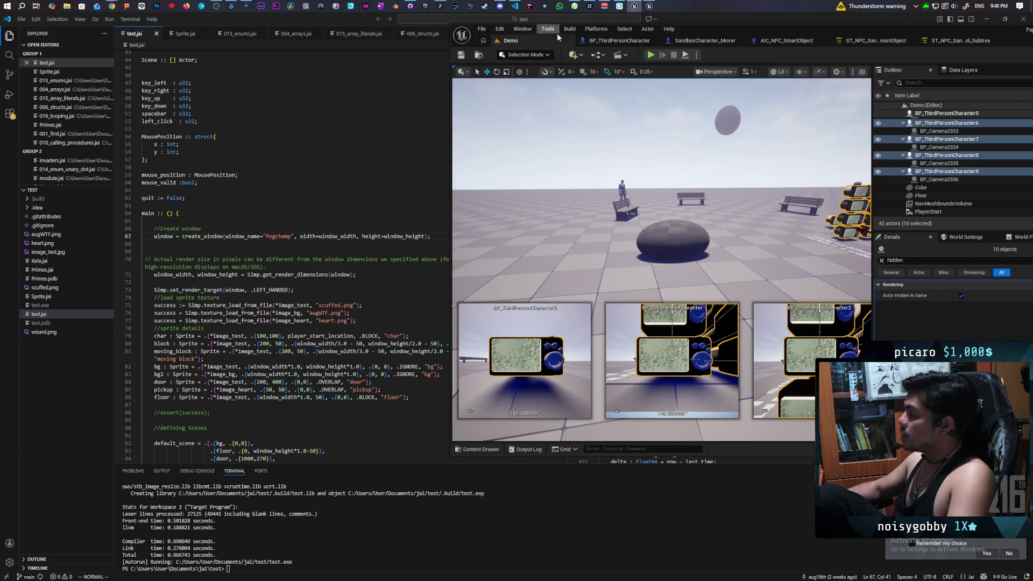
Step: Check the pending Demo.umap change, then run a two-client Alt+P test moving the ball forward
click(411, 7)
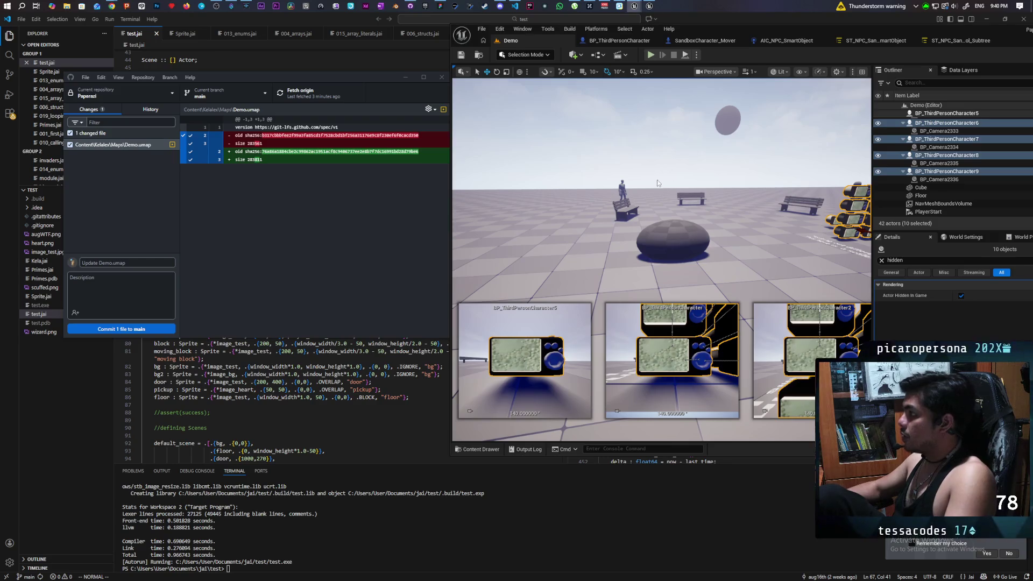
key(alt+p)
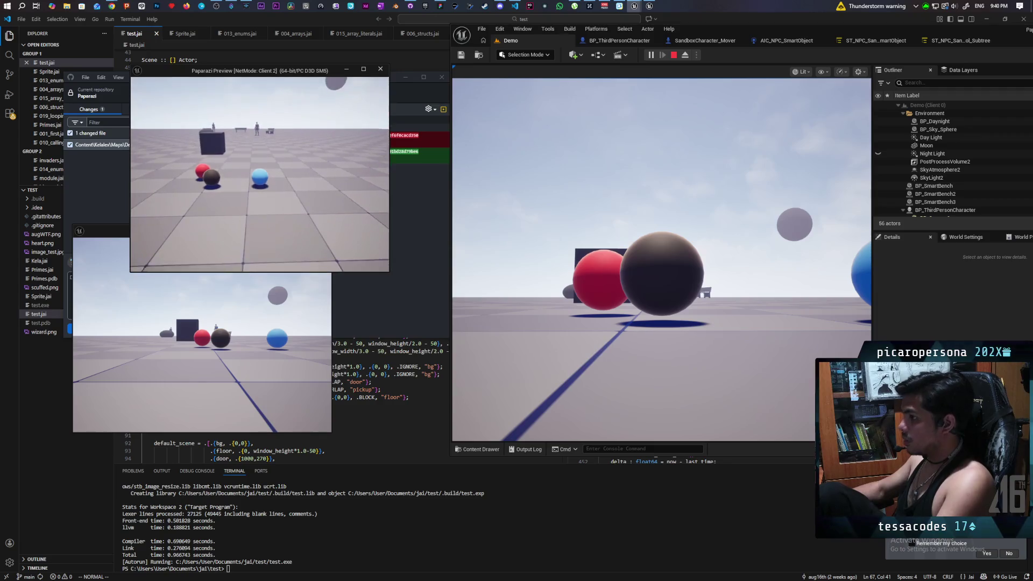
click(635, 206)
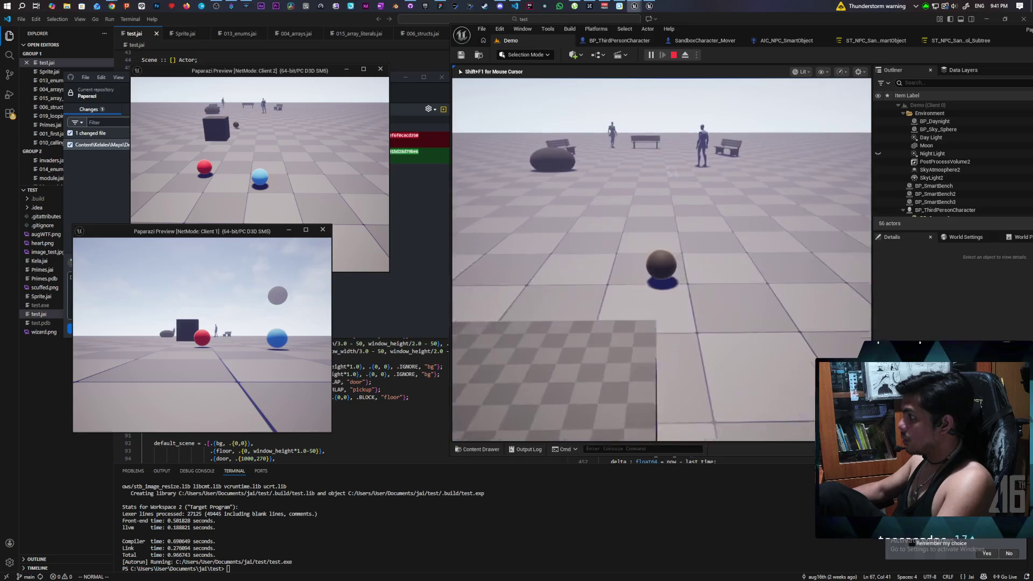
key(w)
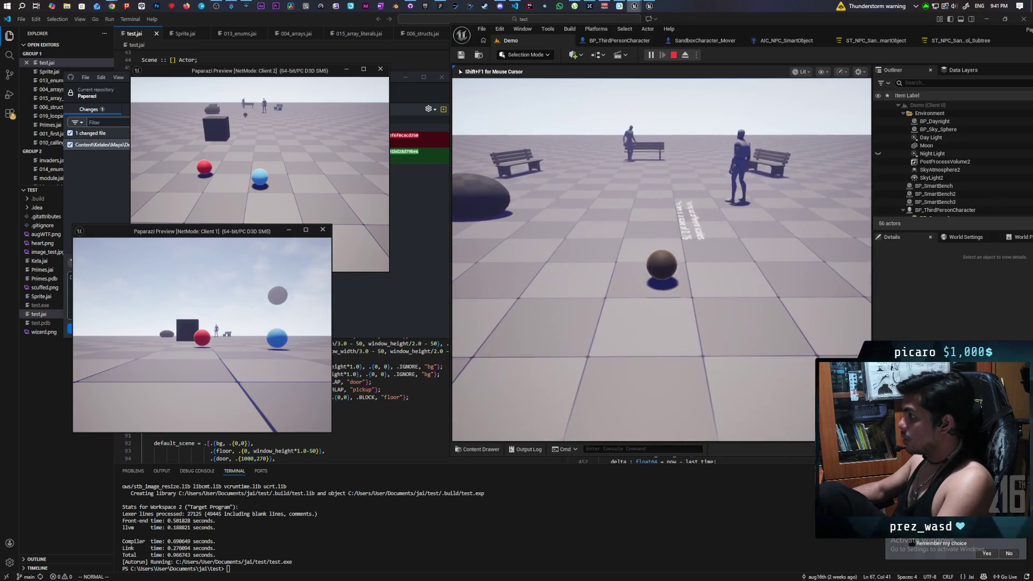
key(w)
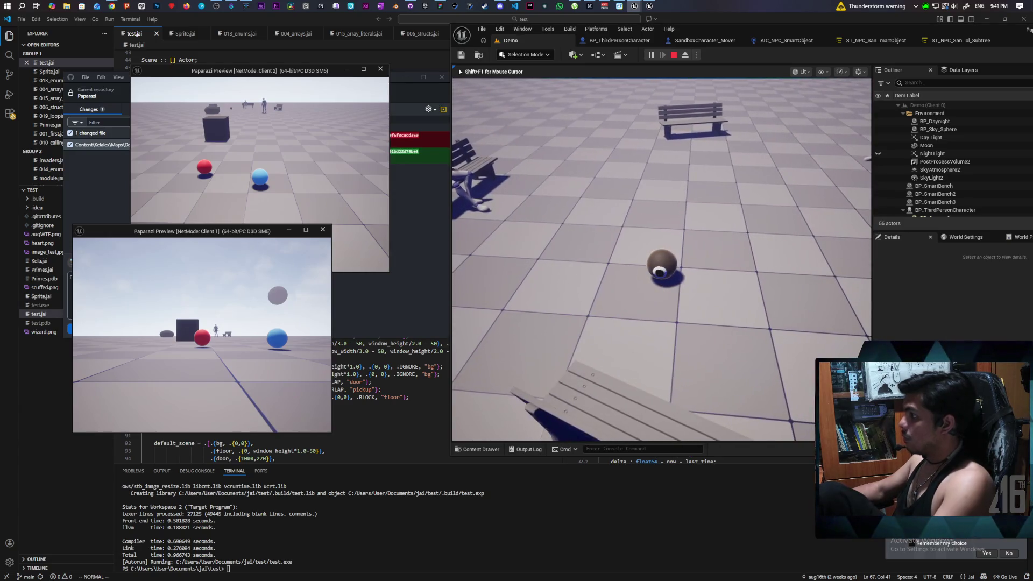
key(Escape)
click(620, 41)
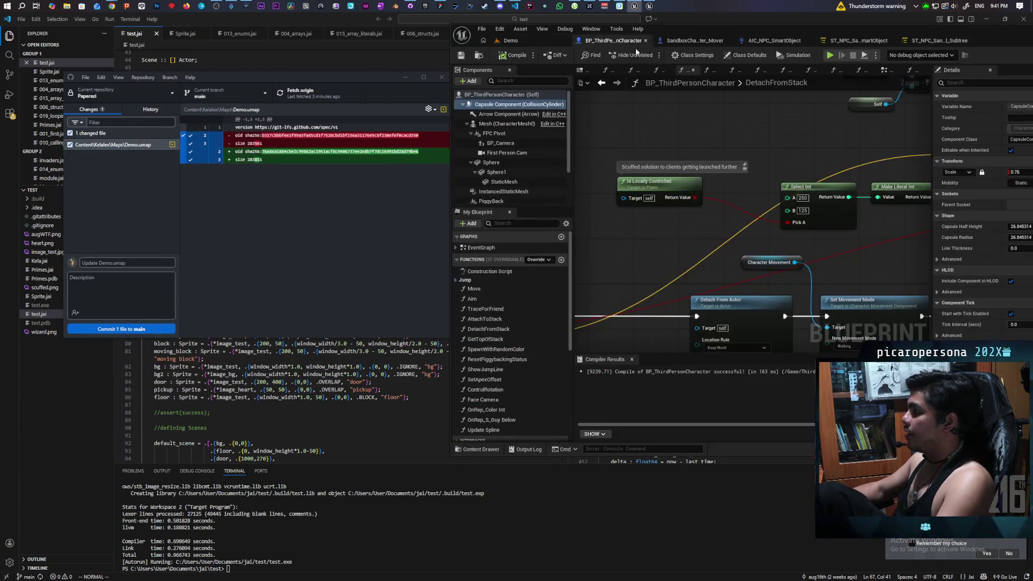
Step: Review the NPC smart-object AI controller's target perception nodes, then return to the Demo level
click(774, 42)
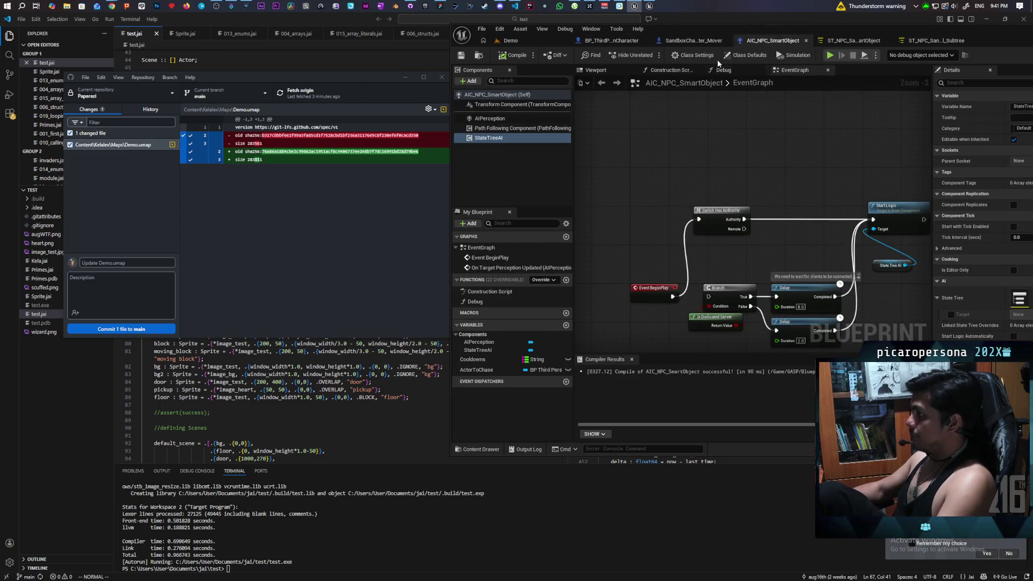
drag(699, 162, 659, 238)
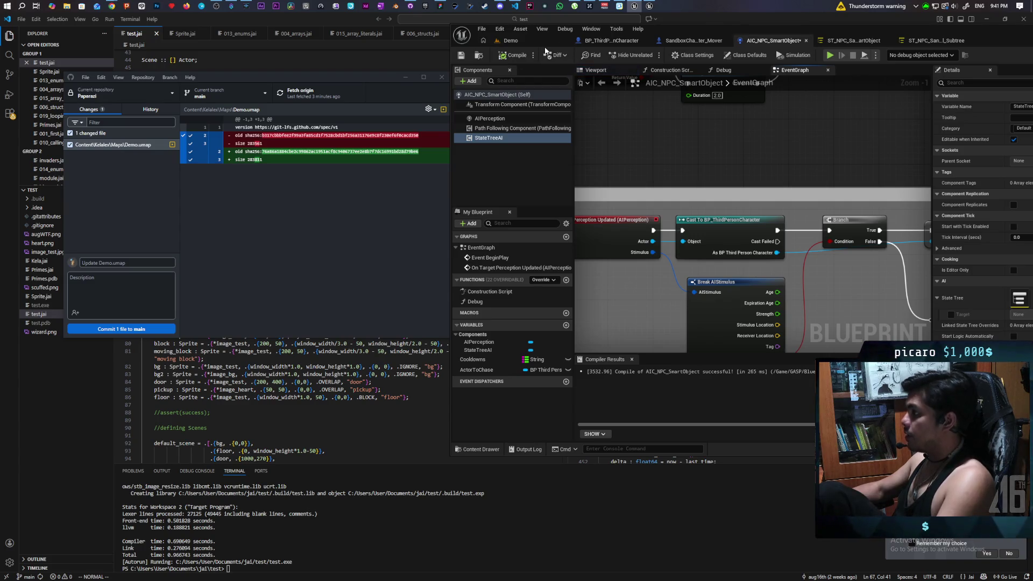
click(535, 41)
Step: Start the two-client play-test and roll the ball past the cube, benches and grey pawn
click(650, 55)
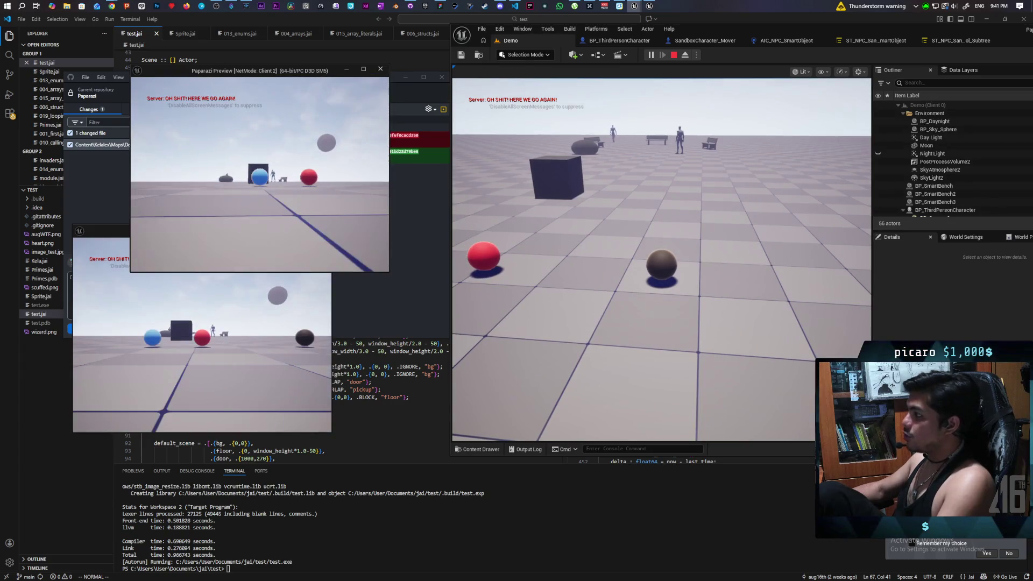
key(w)
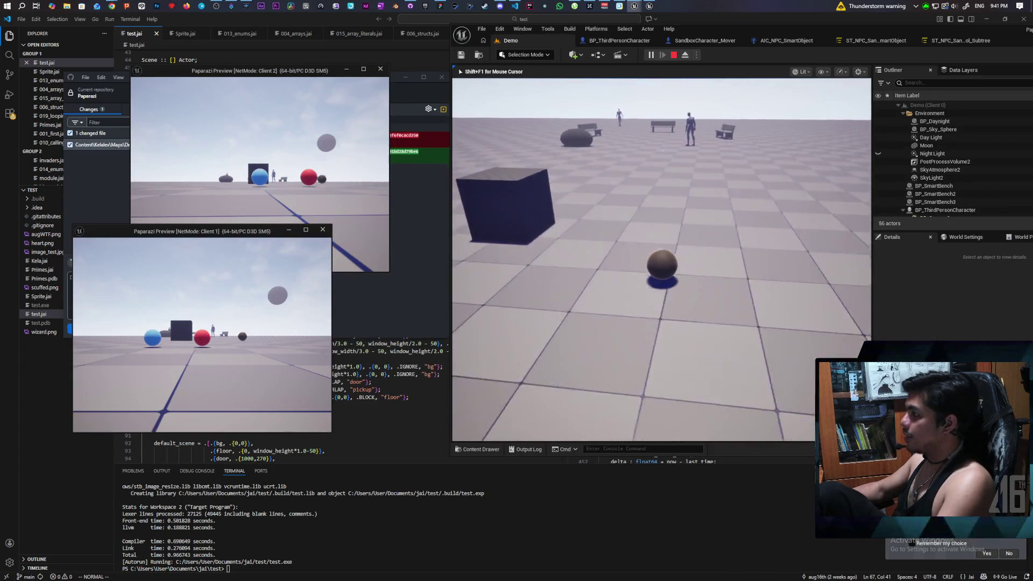
key(w)
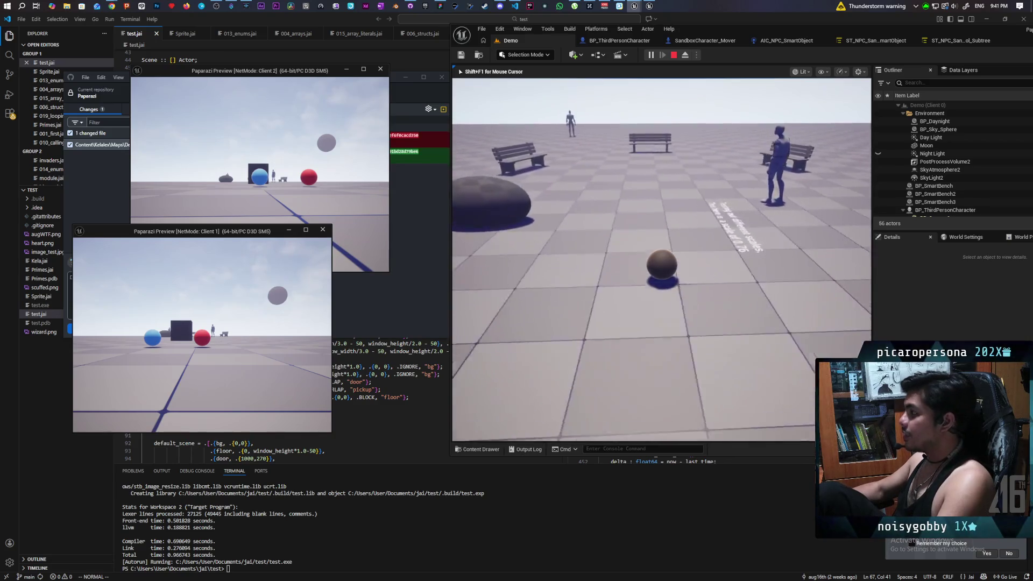
key(w)
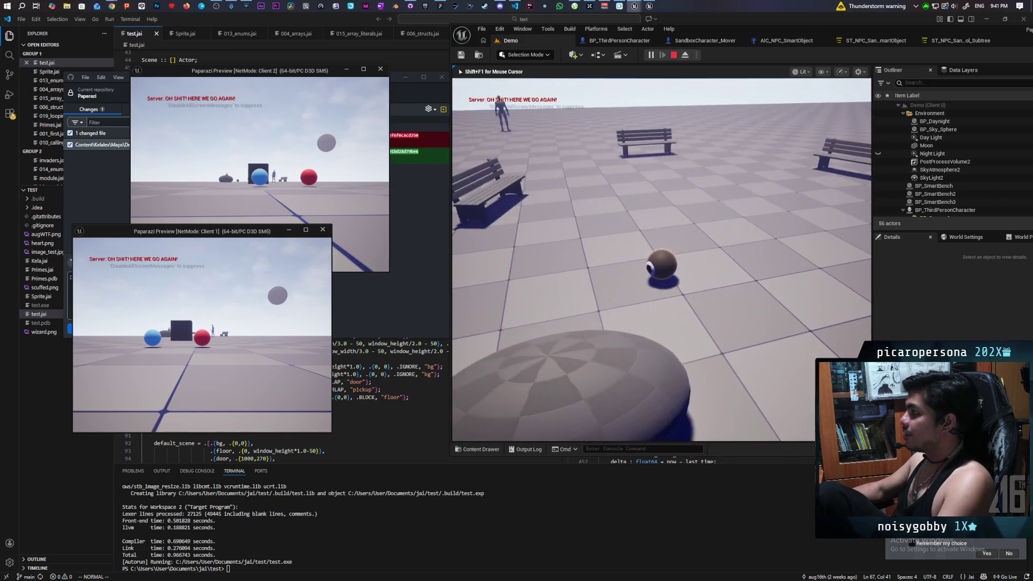
key(w)
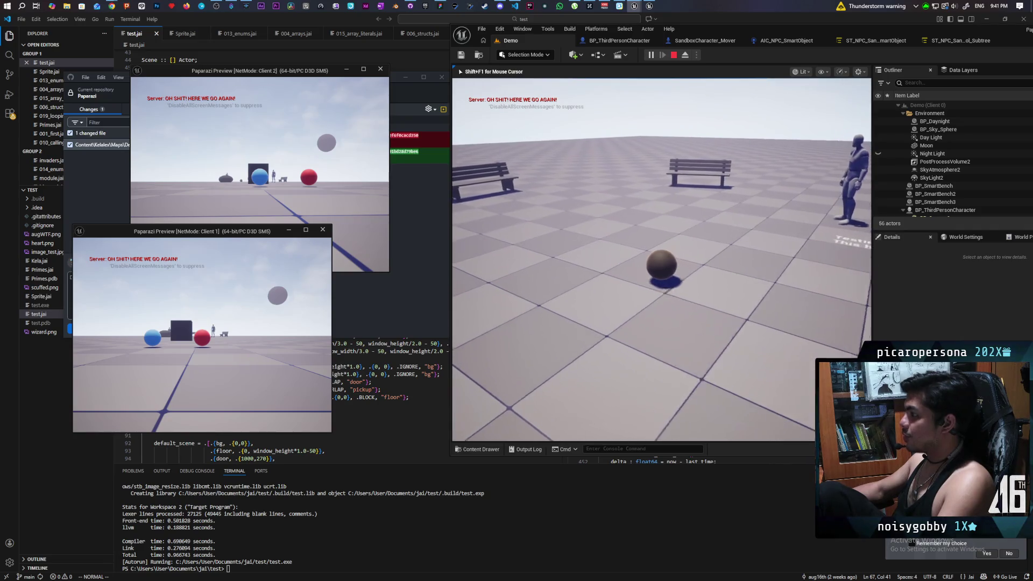
key(w)
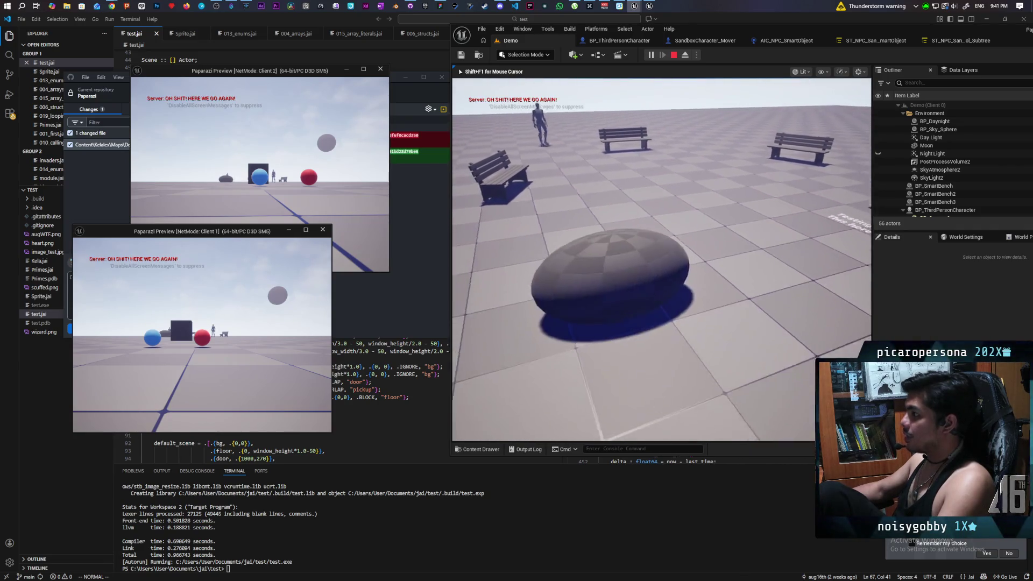
key(w)
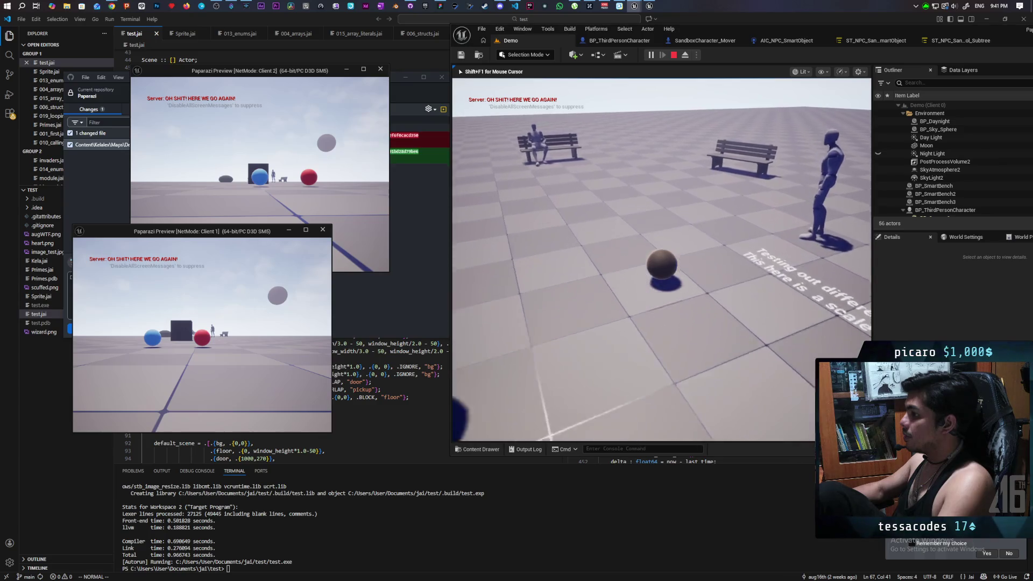
key(w)
Step: Roll the ball back and forth, swing the camera around it, then stop the session
key(s)
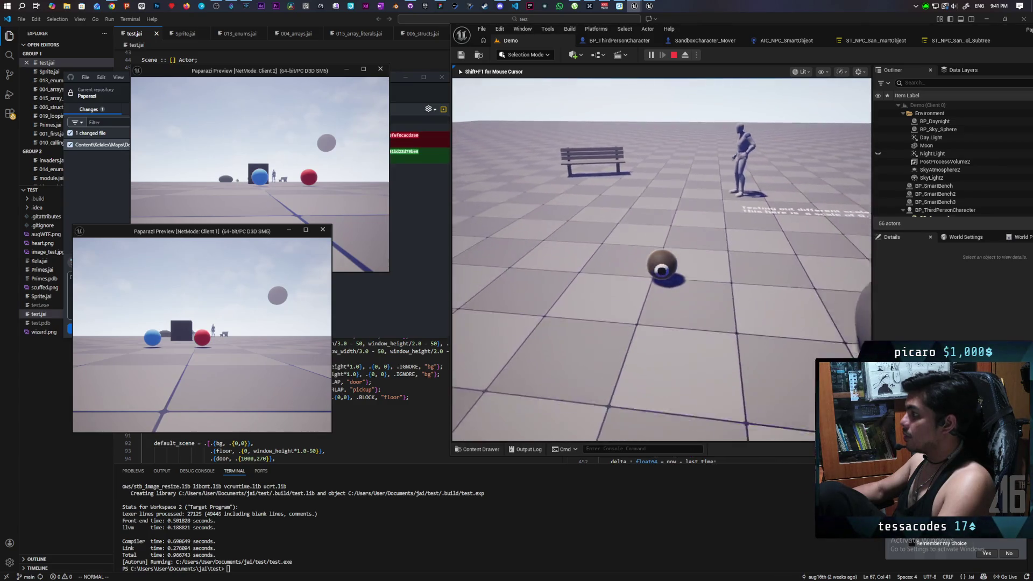
key(a)
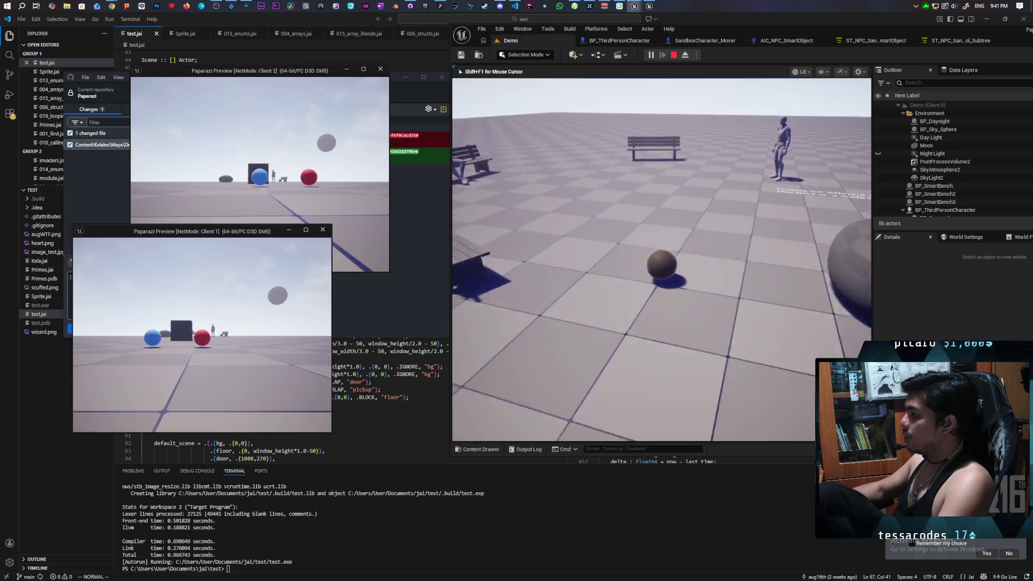
key(d)
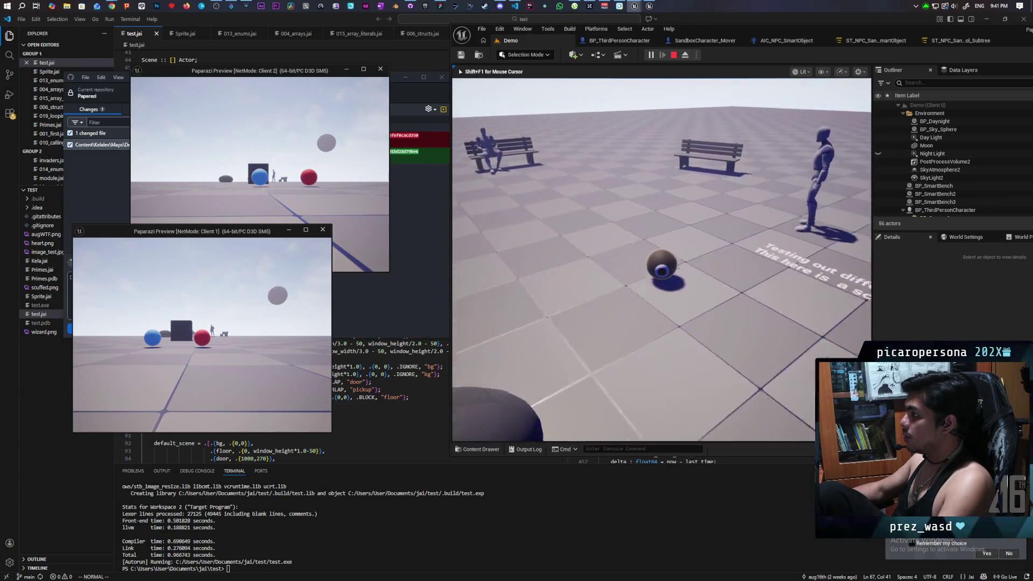
key(w)
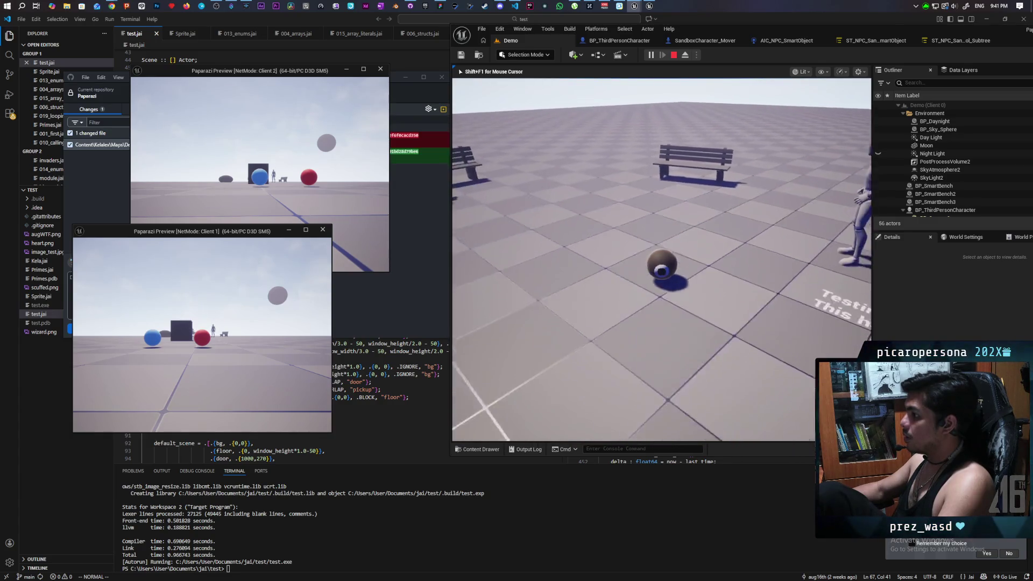
key(s)
key(d)
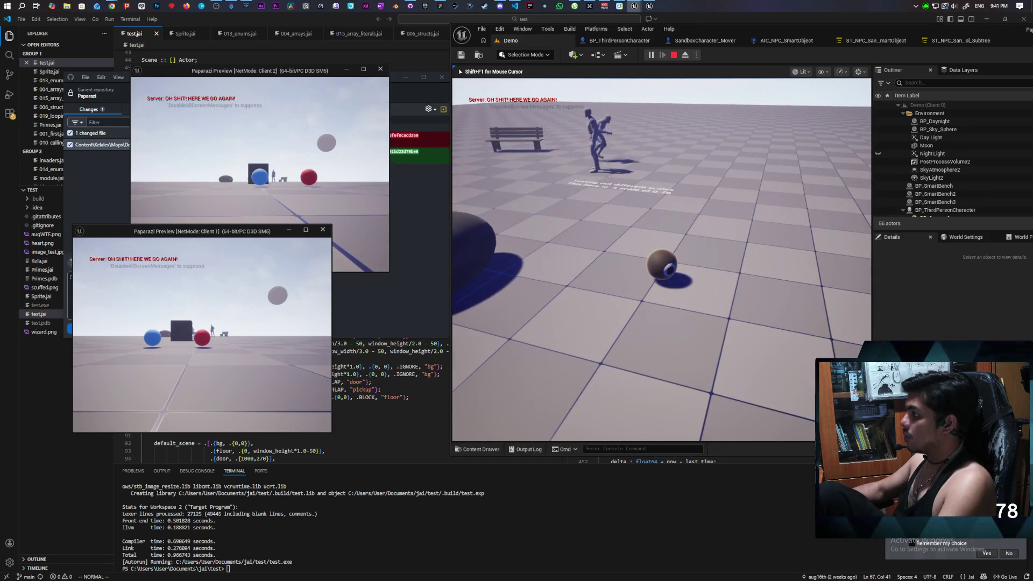
key(w)
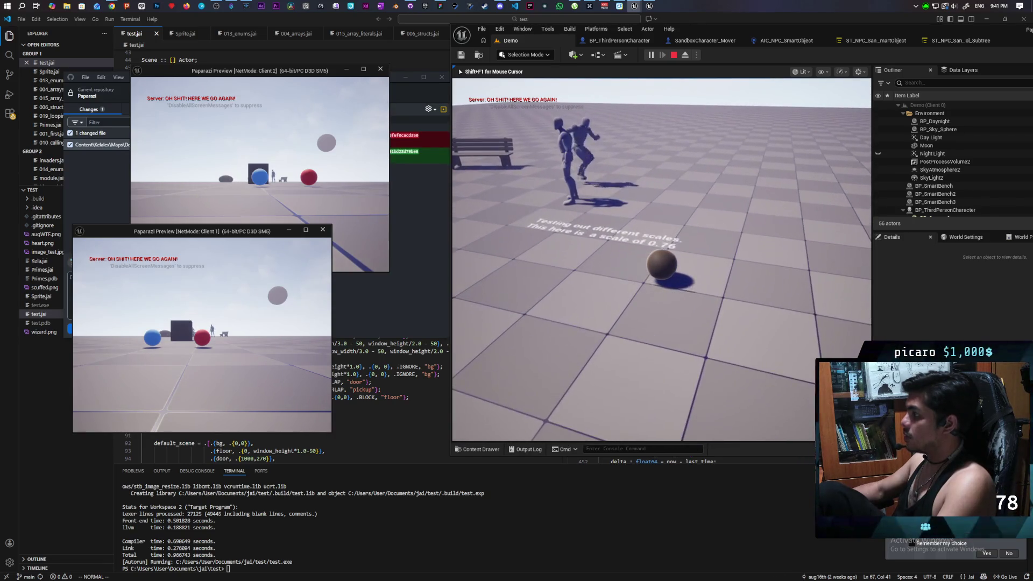
key(Escape)
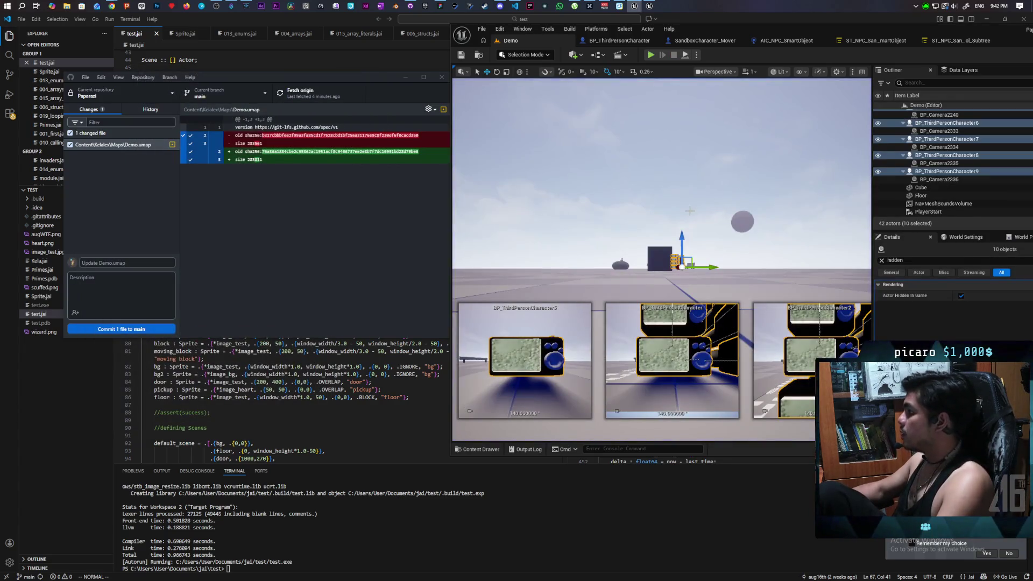
Step: Fly the view to the stack of TV actors and frame it in the viewport
key(w)
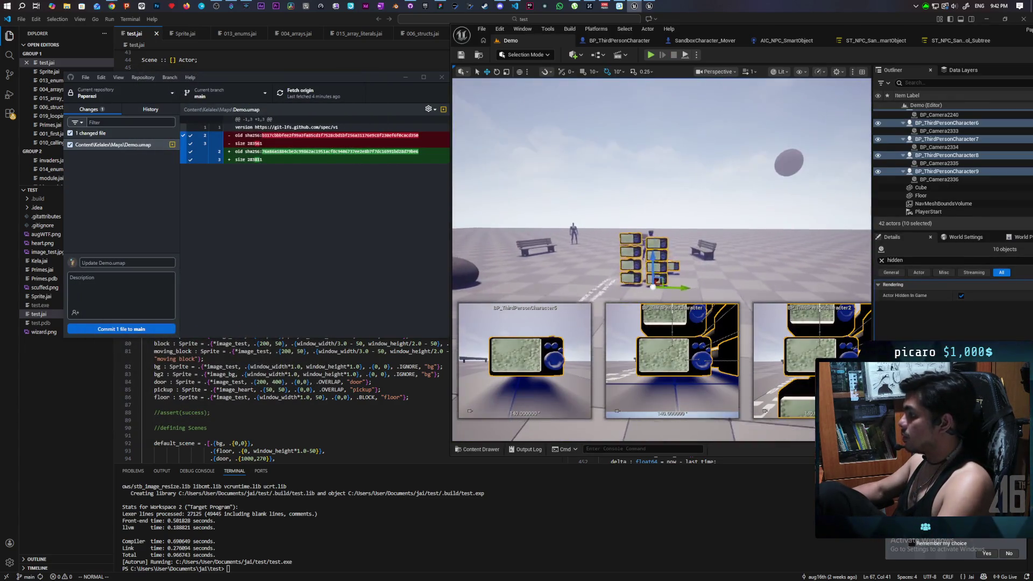
key(w)
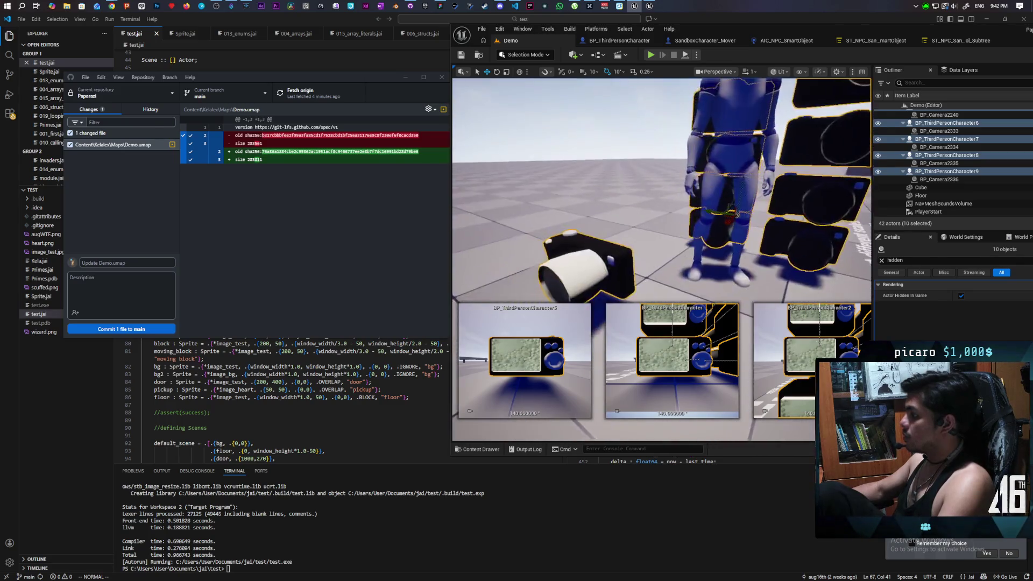
key(f)
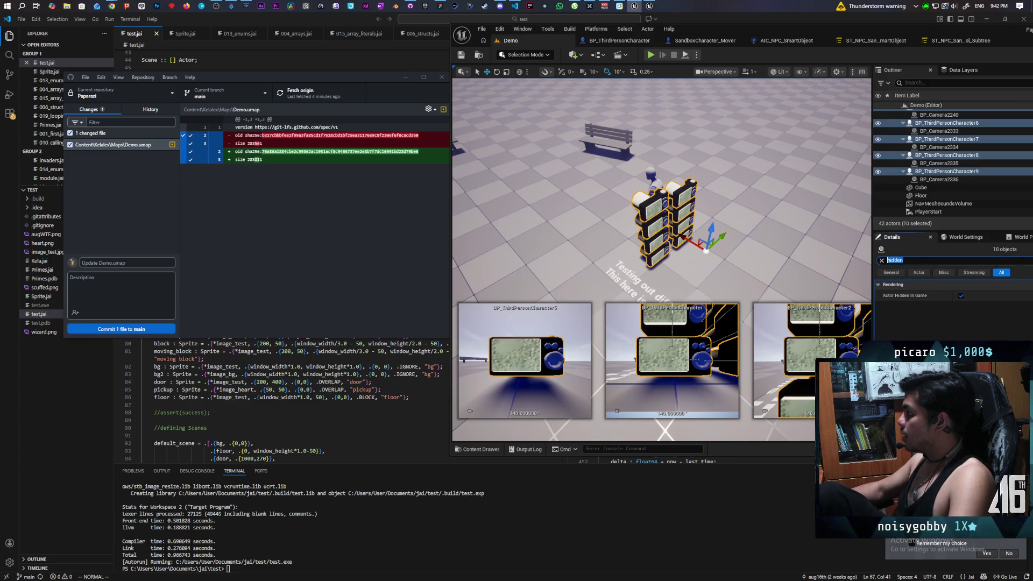
Step: Filter the Details panel for 'collision' to show Spawn Collision Handling Method, then check the Play options
text(c)
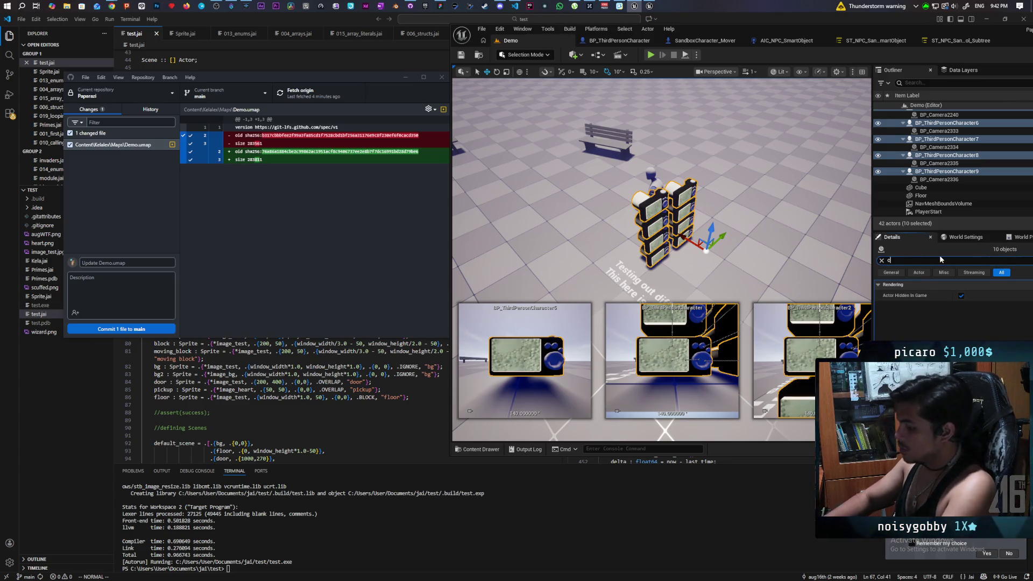
text(ollisi)
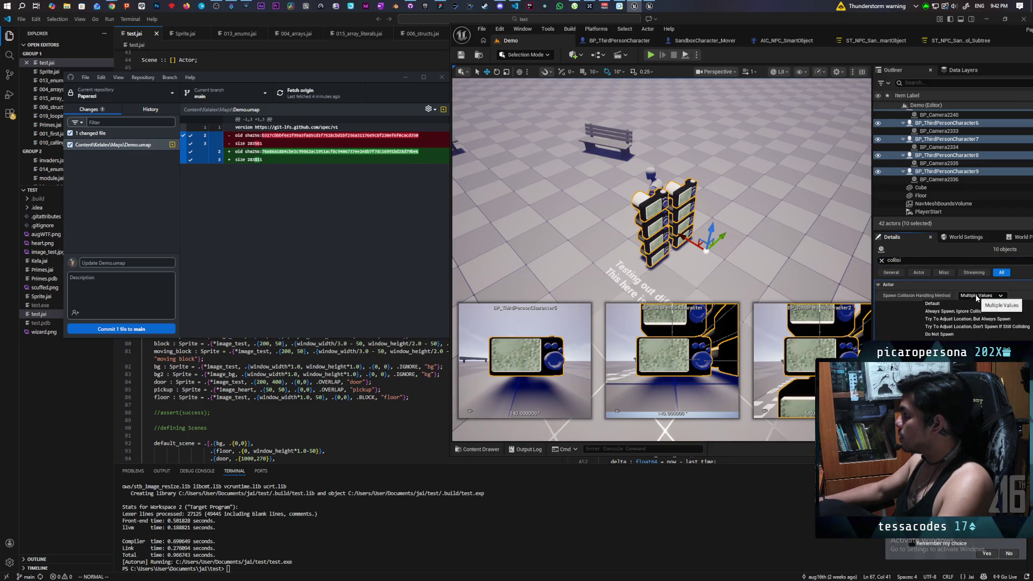
scroll(943, 194, up, 5)
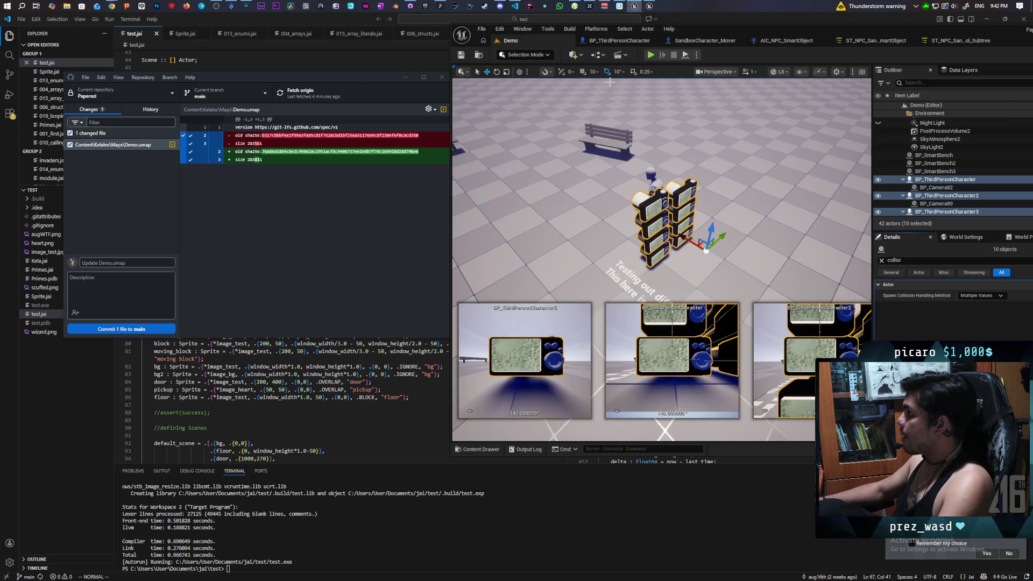
click(695, 55)
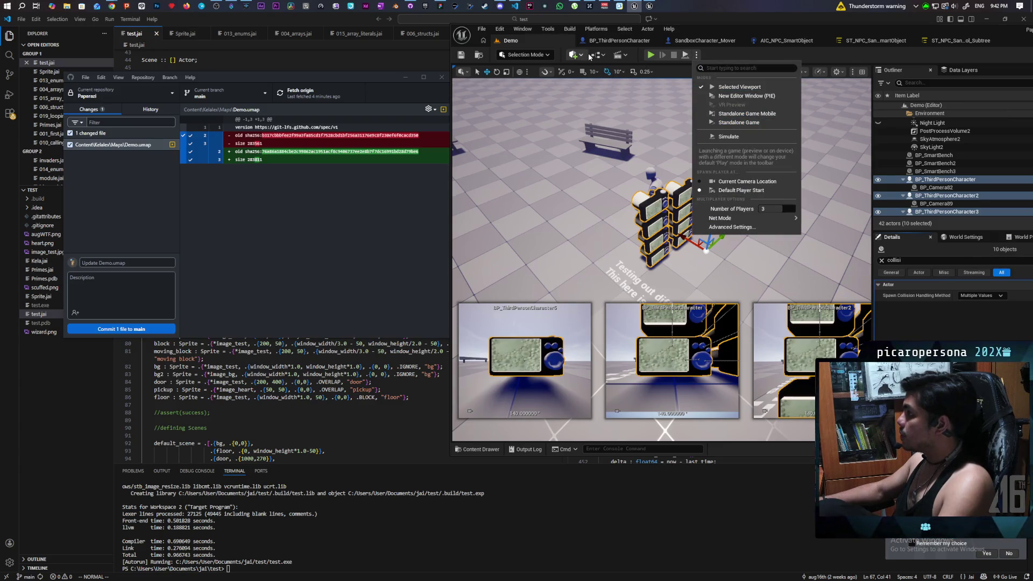
click(744, 227)
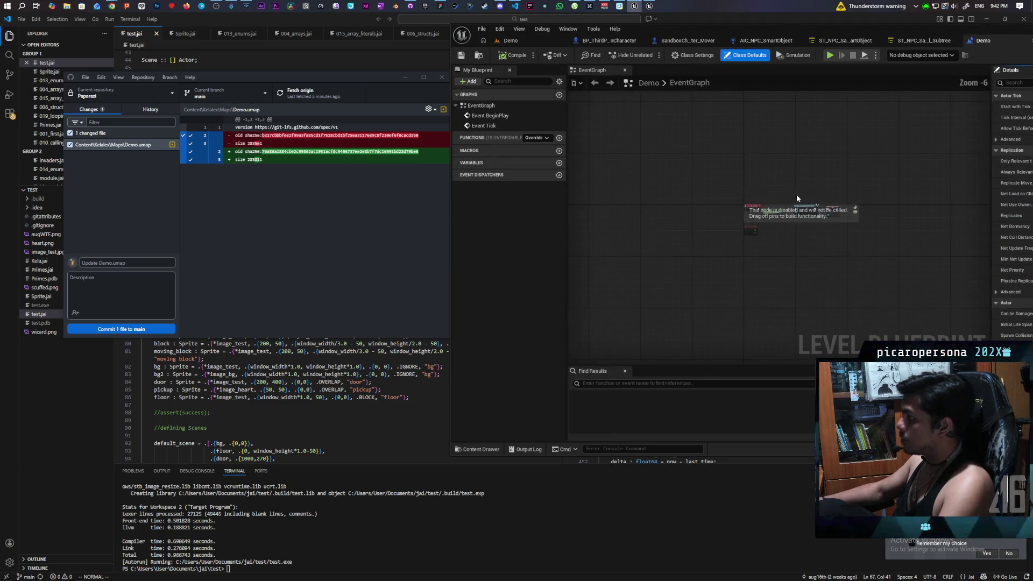
Step: Add references to the ten selected actors to the level graph and delete the TextRenderActor2 reference
right_click(753, 263)
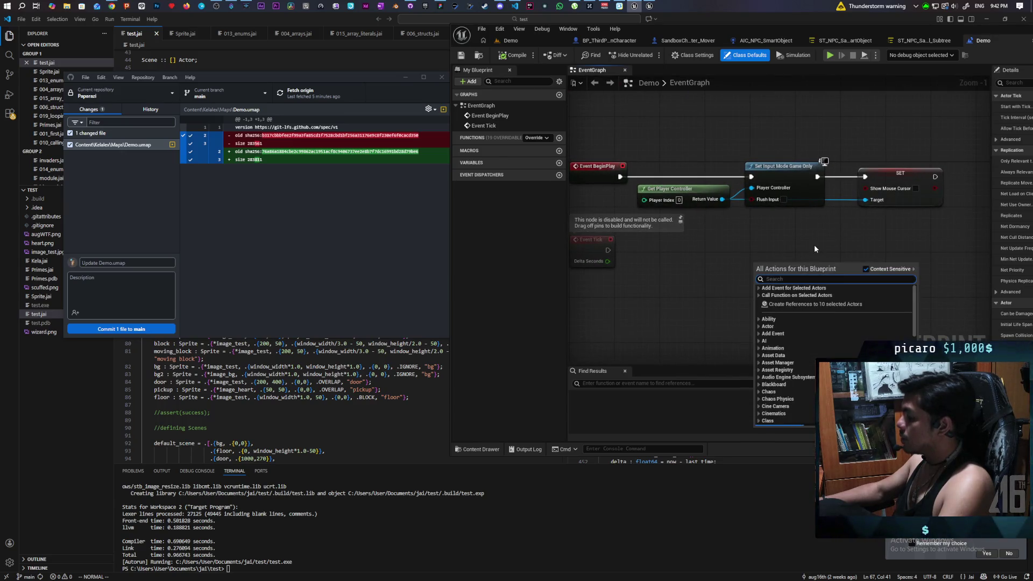
click(844, 305)
mouse_move(844, 309)
mouse_down()
mouse_move(779, 194)
mouse_move(791, 221)
mouse_up()
click(744, 172)
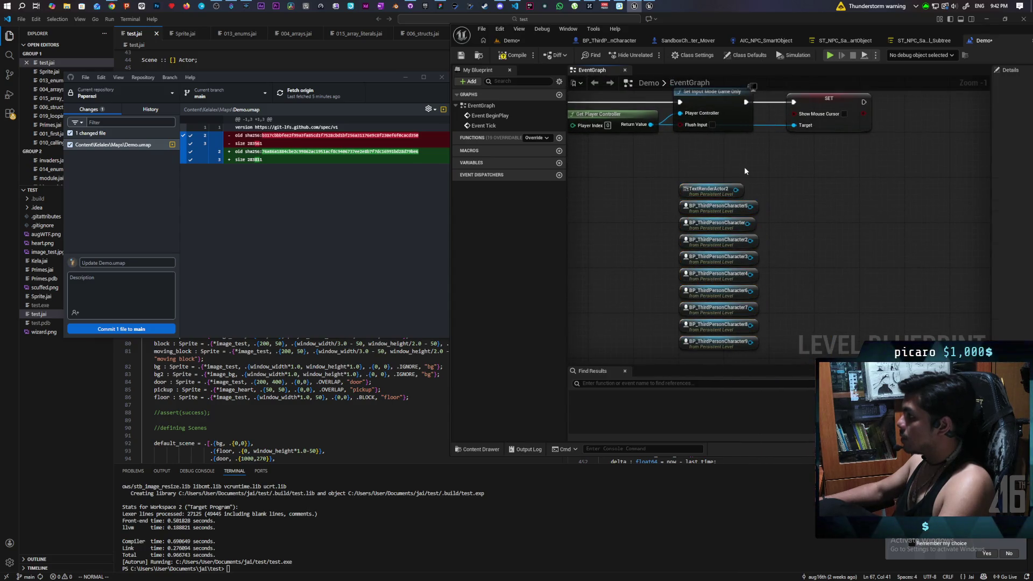
key(Delete)
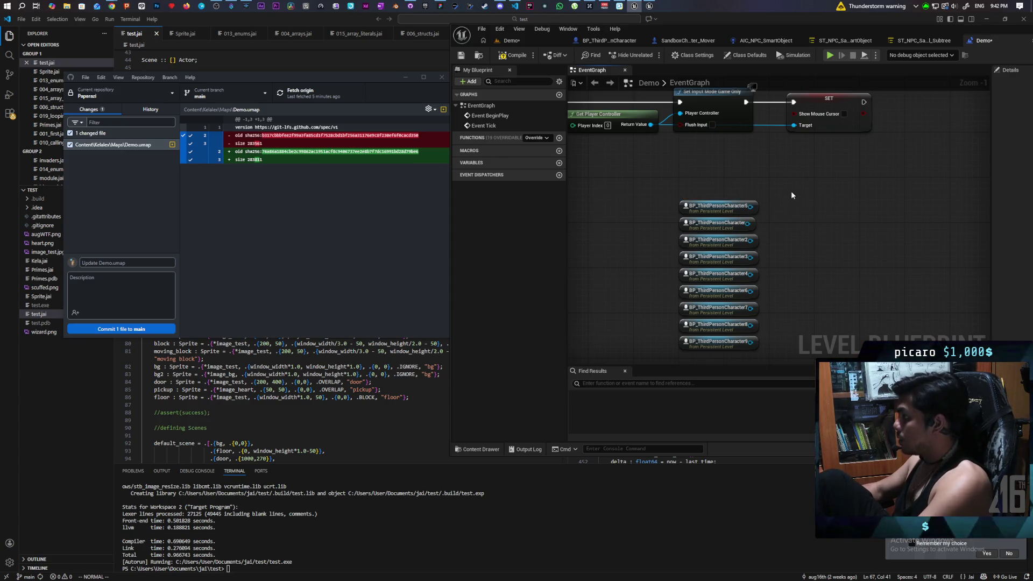
mouse_move(796, 206)
mouse_down()
mouse_move(784, 235)
mouse_move(872, 221)
mouse_move(831, 208)
mouse_up()
Step: Add a Destroy Actor node after the SET node's execution pin
drag(880, 109, 937, 155)
text(set input)
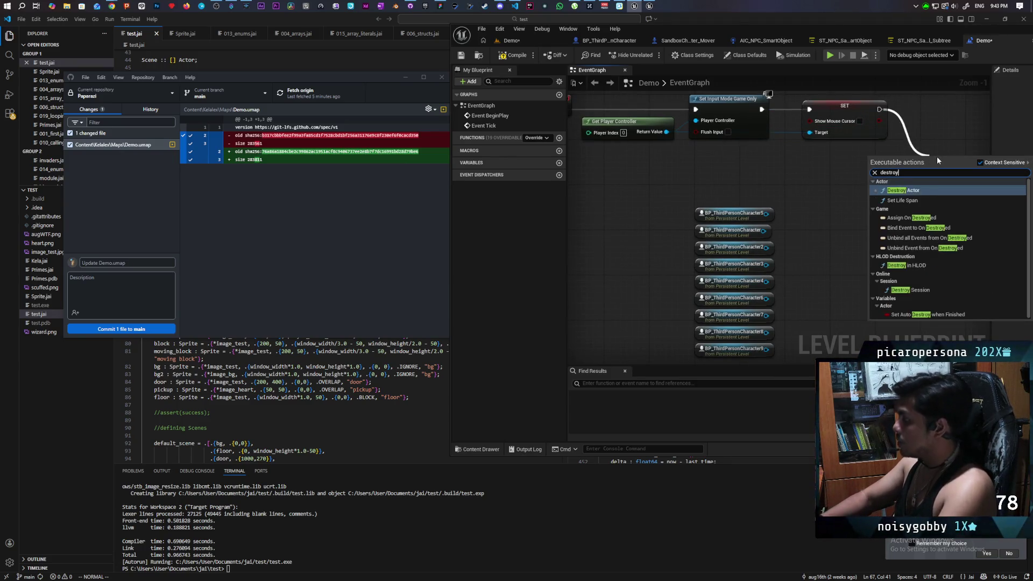
key(Escape)
mouse_move(937, 156)
mouse_down()
mouse_move(926, 109)
mouse_move(819, 70)
mouse_up()
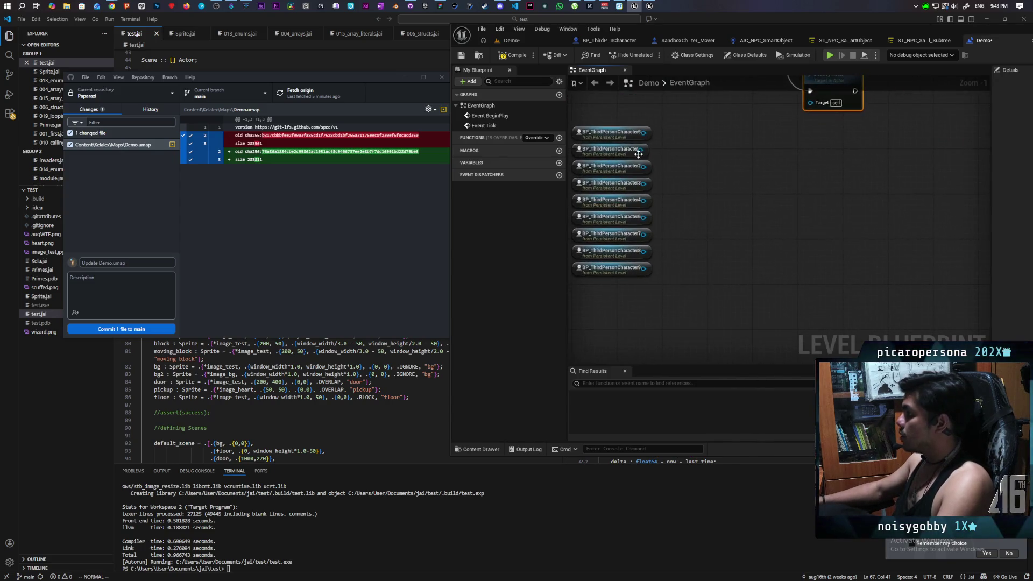
Step: Wire every BP_ThirdPersonCharacter reference into Destroy Actor's Target and save
drag(788, 114, 810, 104)
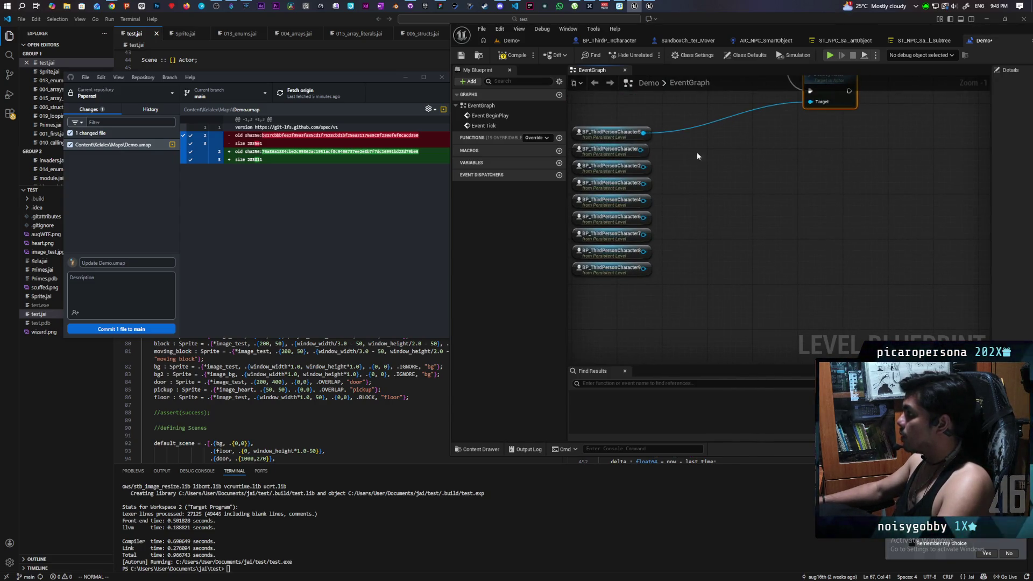
drag(641, 149, 810, 101)
drag(641, 167, 809, 101)
drag(643, 184, 818, 114)
drag(644, 200, 809, 103)
mouse_move(643, 218)
mouse_down()
mouse_move(807, 124)
mouse_move(809, 102)
mouse_move(659, 230)
mouse_move(810, 102)
mouse_up()
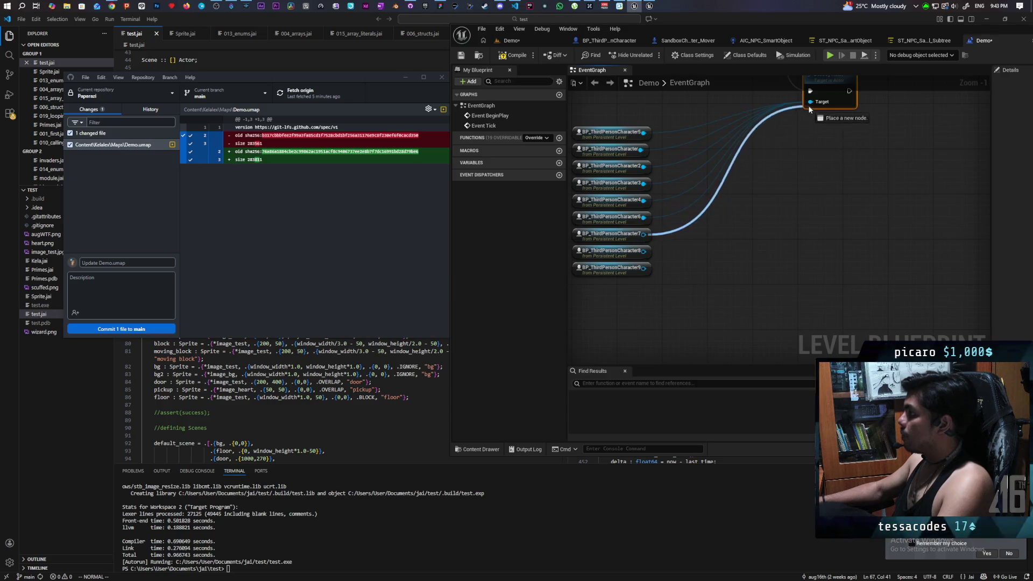
mouse_move(643, 251)
mouse_down()
mouse_move(715, 227)
mouse_move(822, 105)
mouse_move(810, 102)
mouse_up()
mouse_move(643, 271)
mouse_down()
mouse_move(814, 157)
mouse_move(810, 102)
mouse_up()
key(ctrl+s)
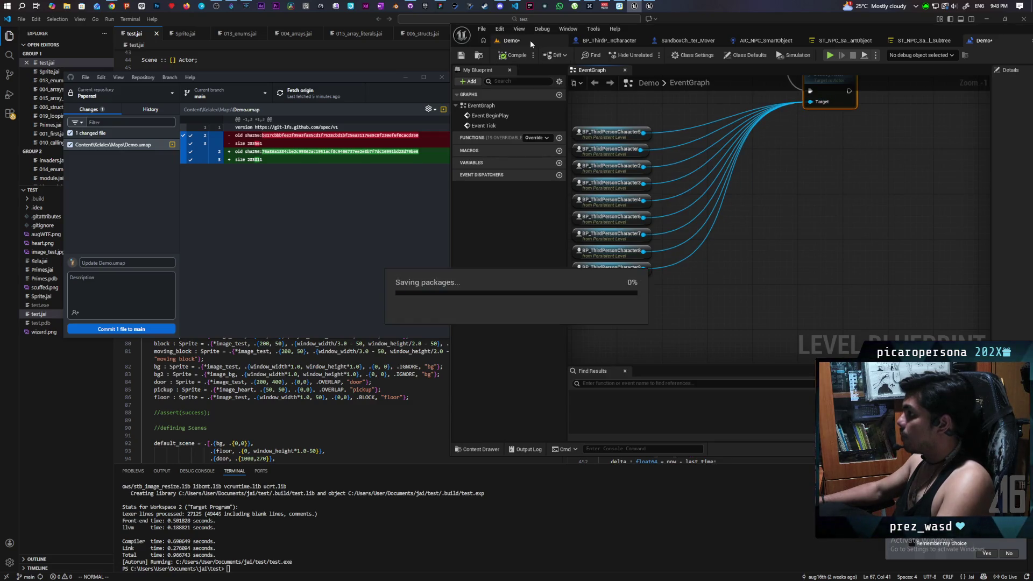
click(531, 40)
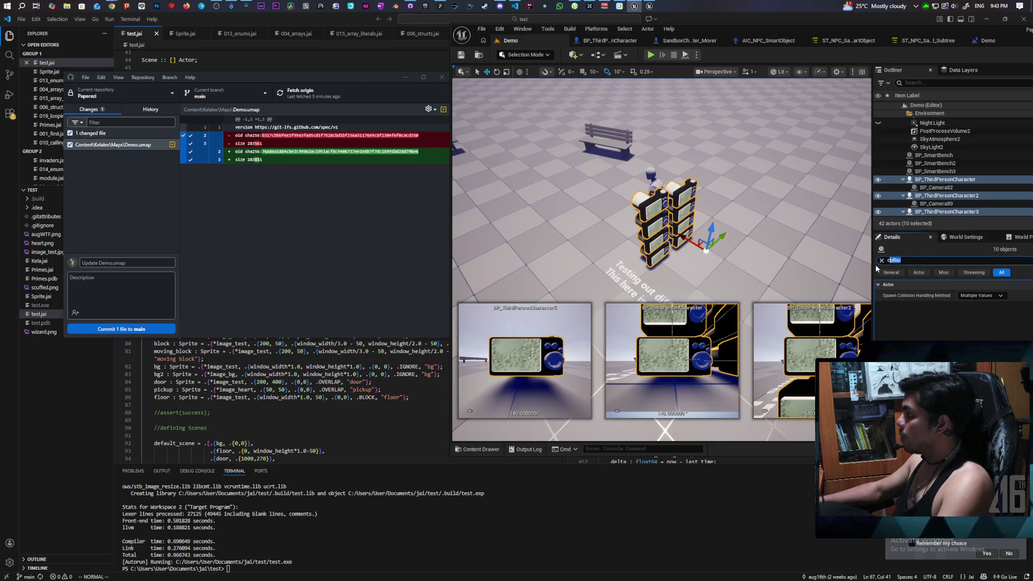
Step: Turn off Actor Hidden in Game for the ten characters, save the level, and start Play
key(BackSpace)
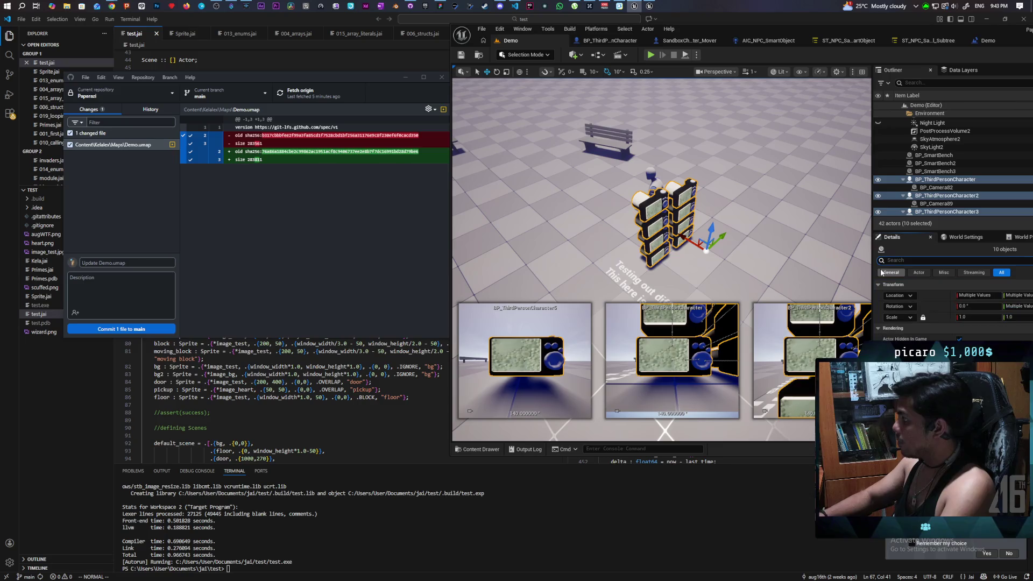
text(hidden)
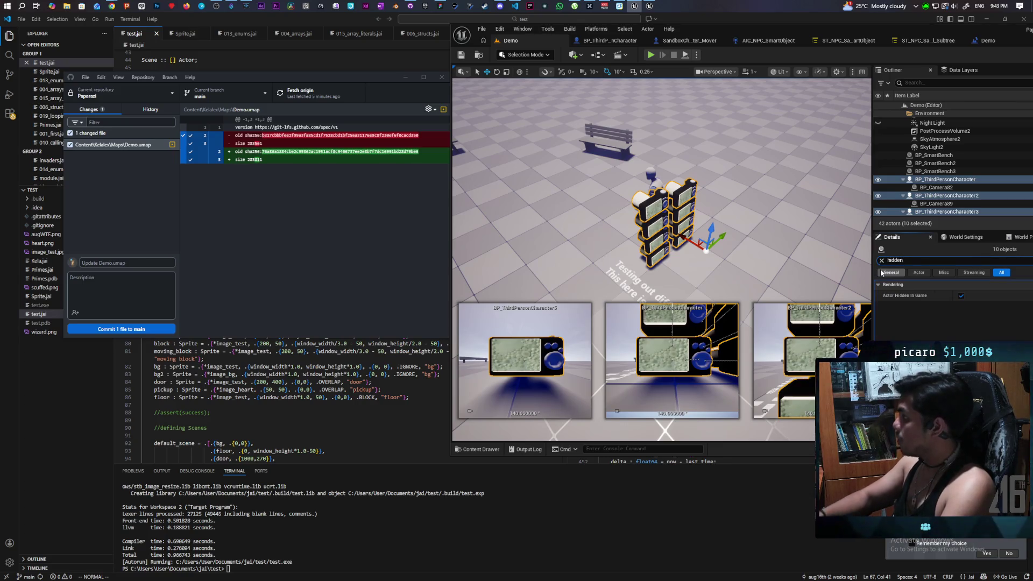
click(961, 296)
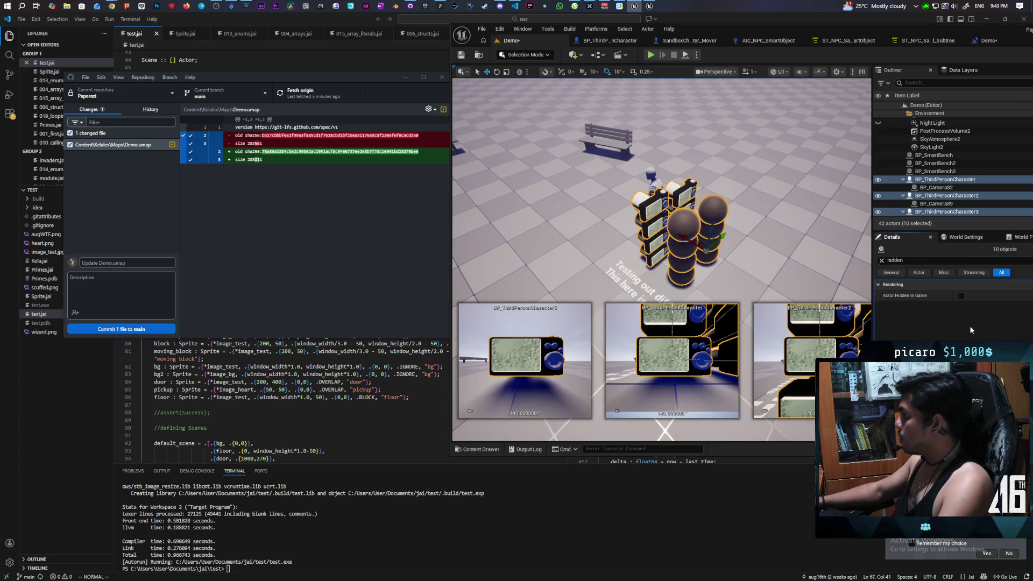
click(461, 56)
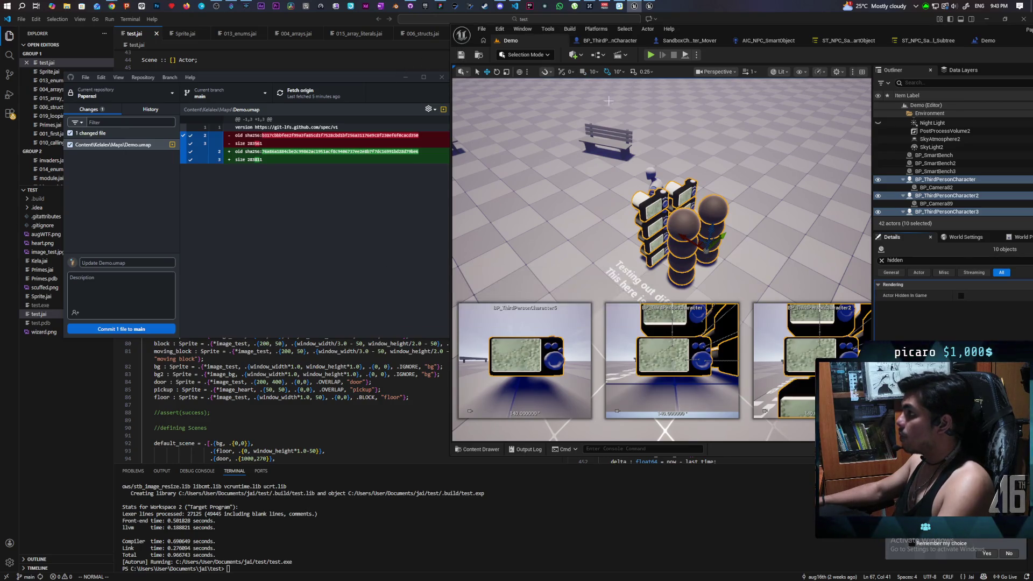
click(650, 55)
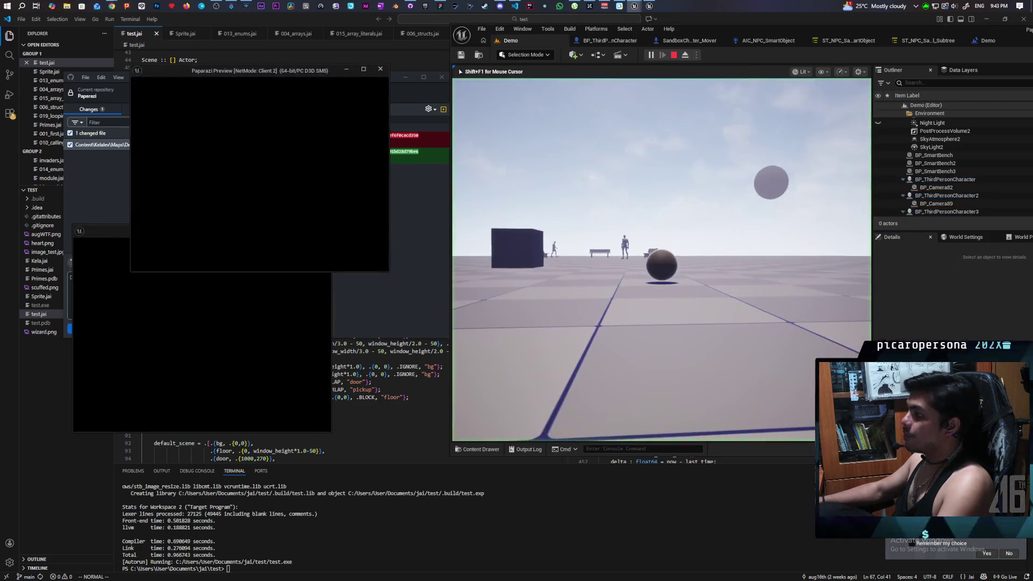
Step: Walk the player ball around toward the benches and figures with WASD
key(alt+Tab)
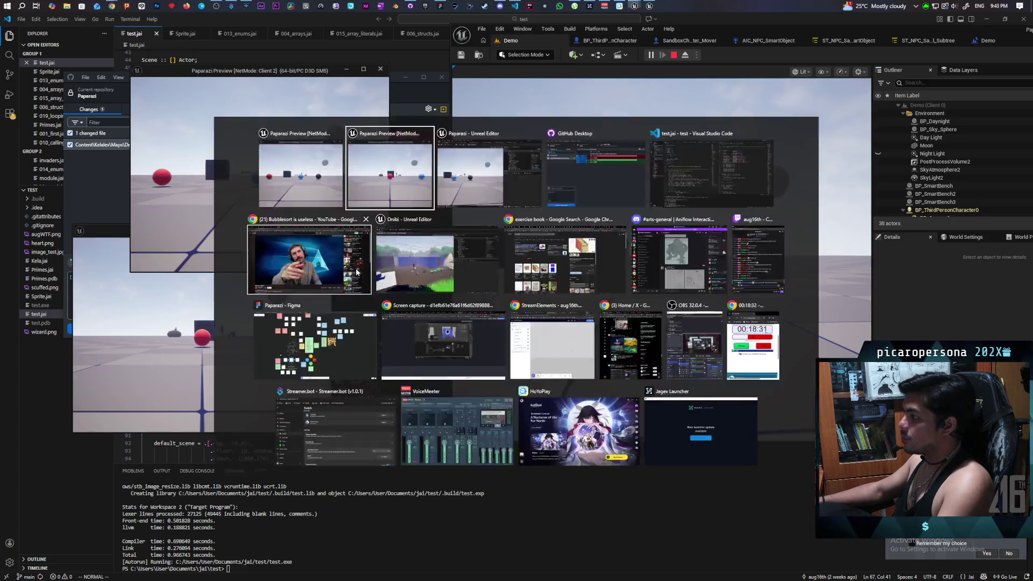
click(645, 219)
key(w)
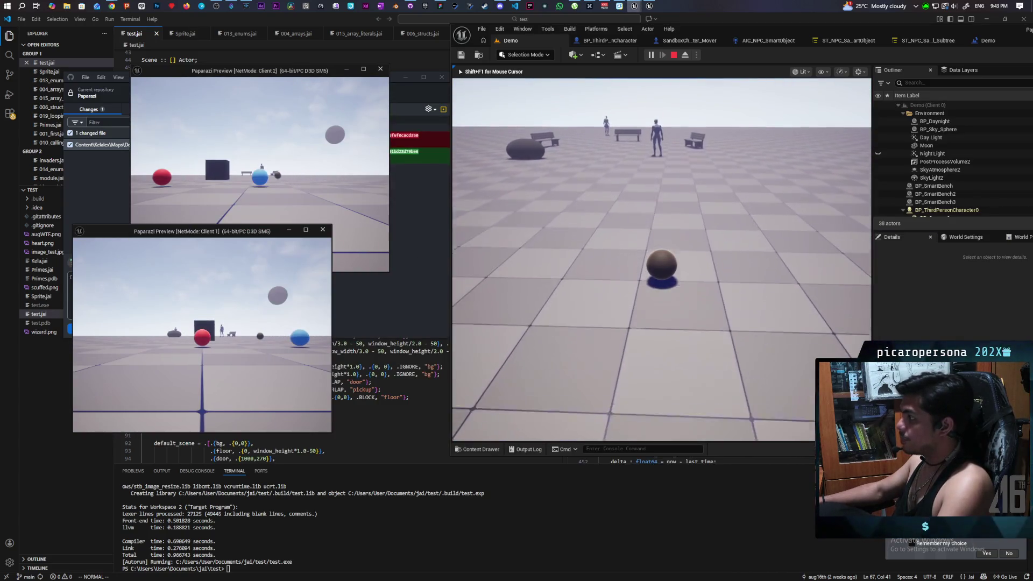
key(w)
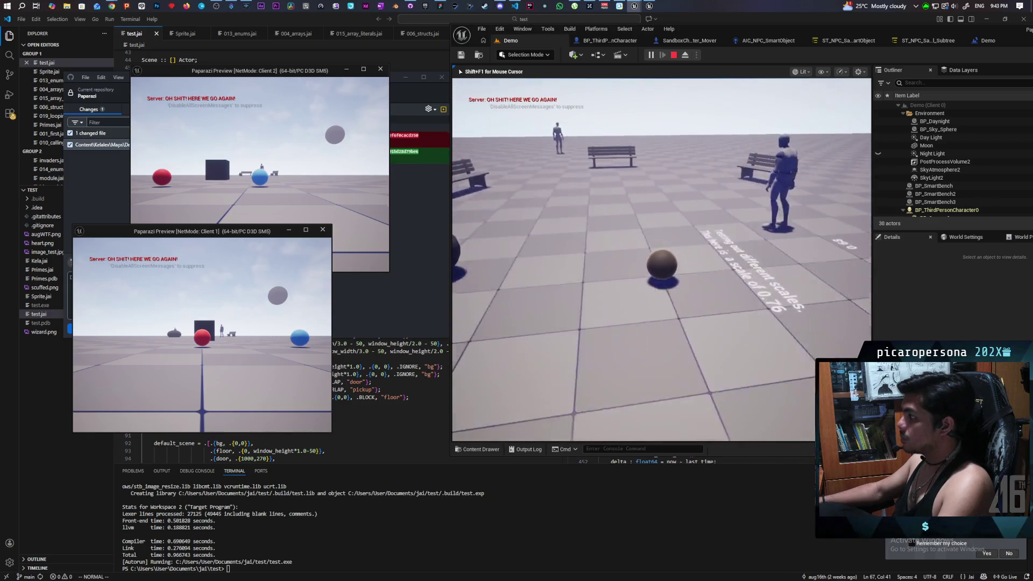
key(s)
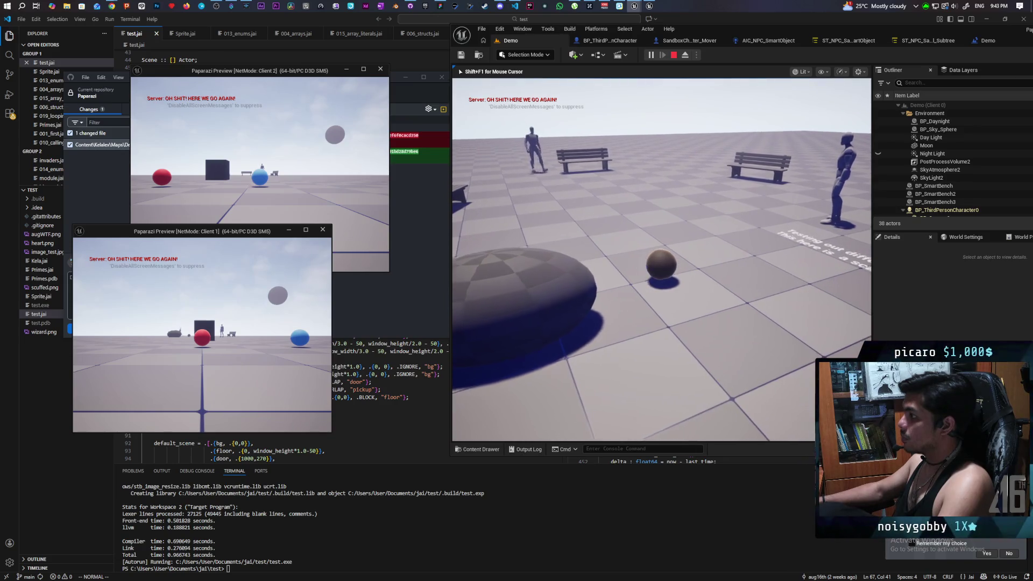
key(w)
key(d)
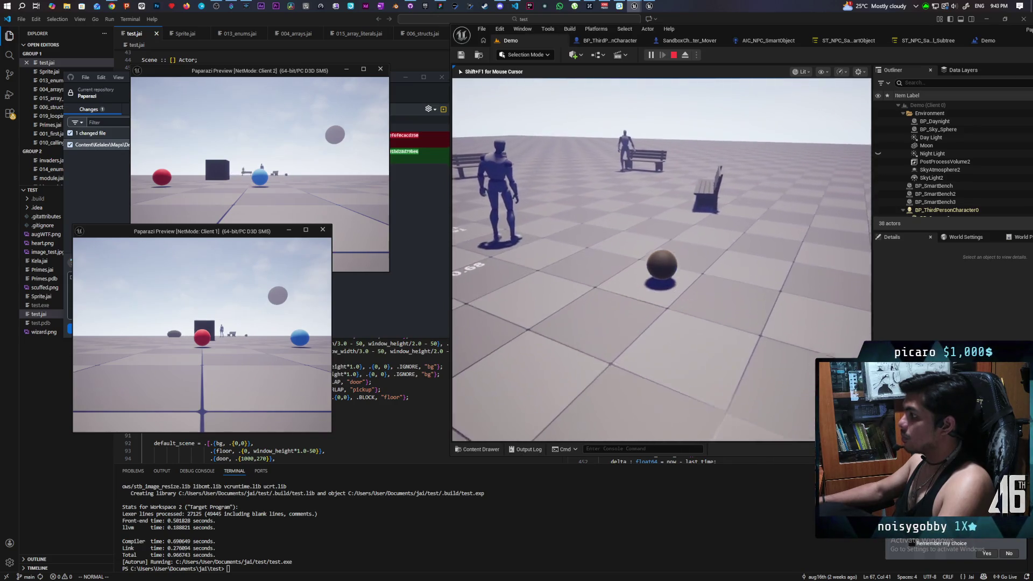
key(s)
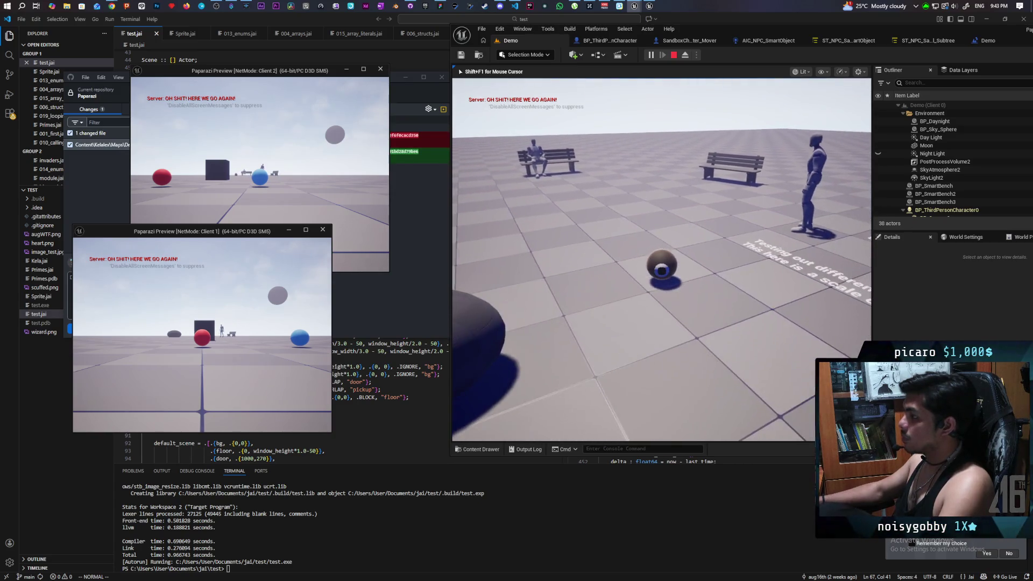
key(w)
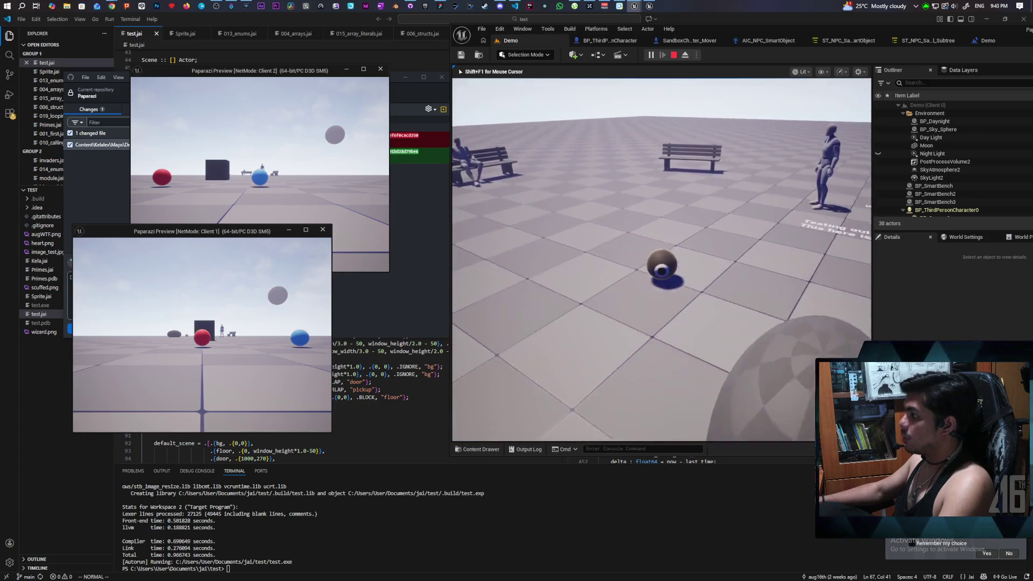
key(w)
key(s)
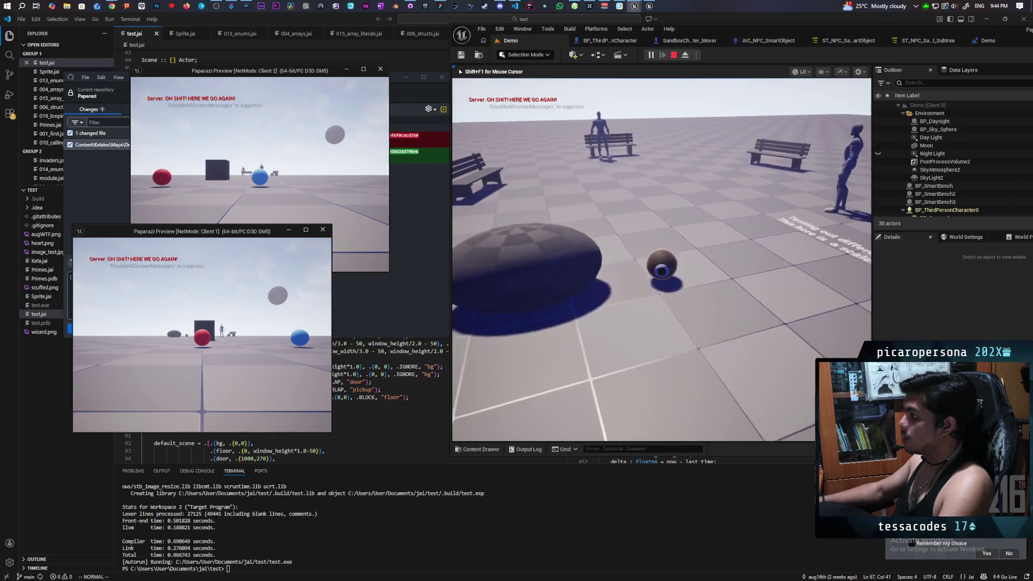
key(d)
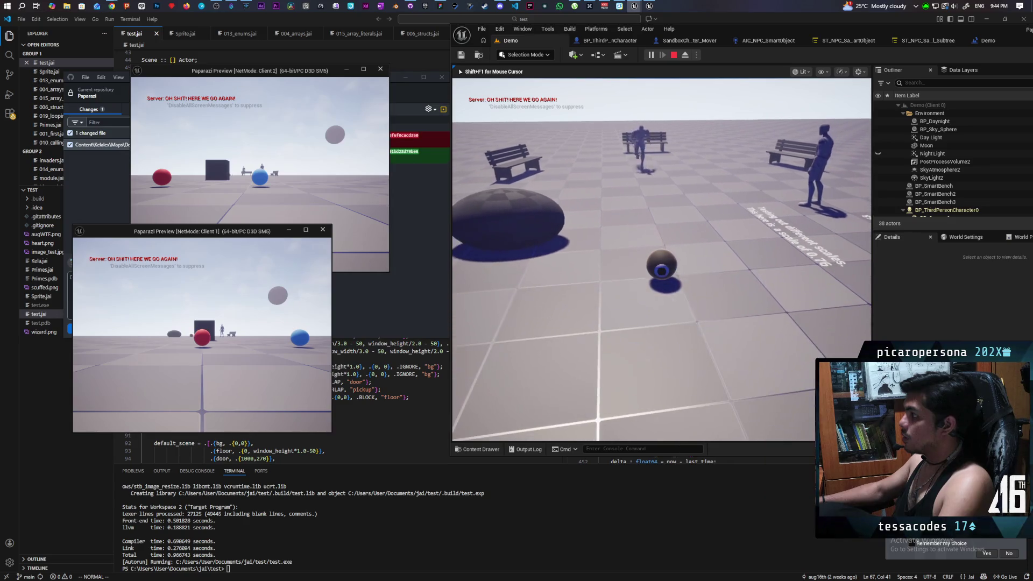
key(w)
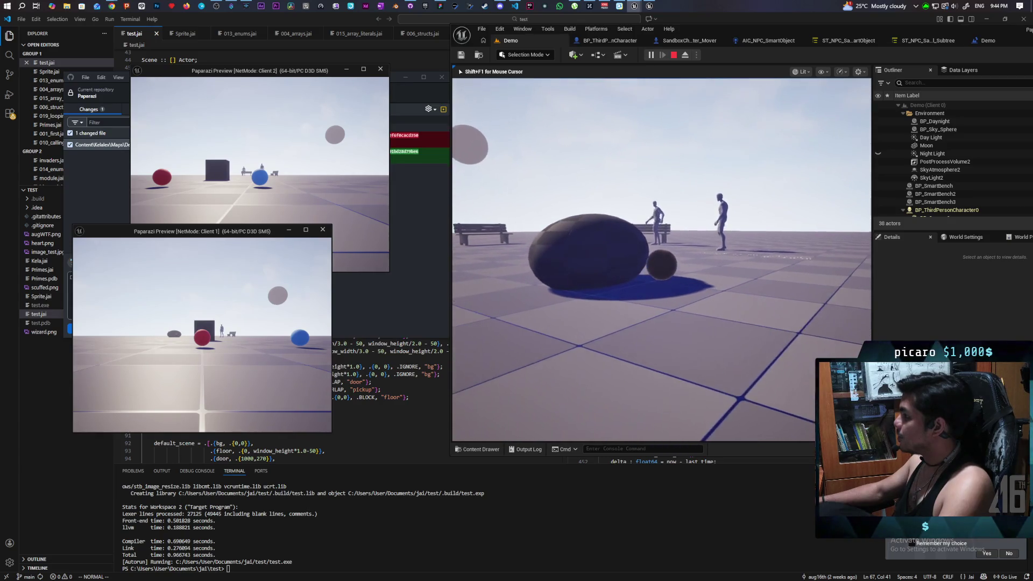
Step: Frame the bench and figures with the handheld camera, then stop the play session
key(c)
key(c)
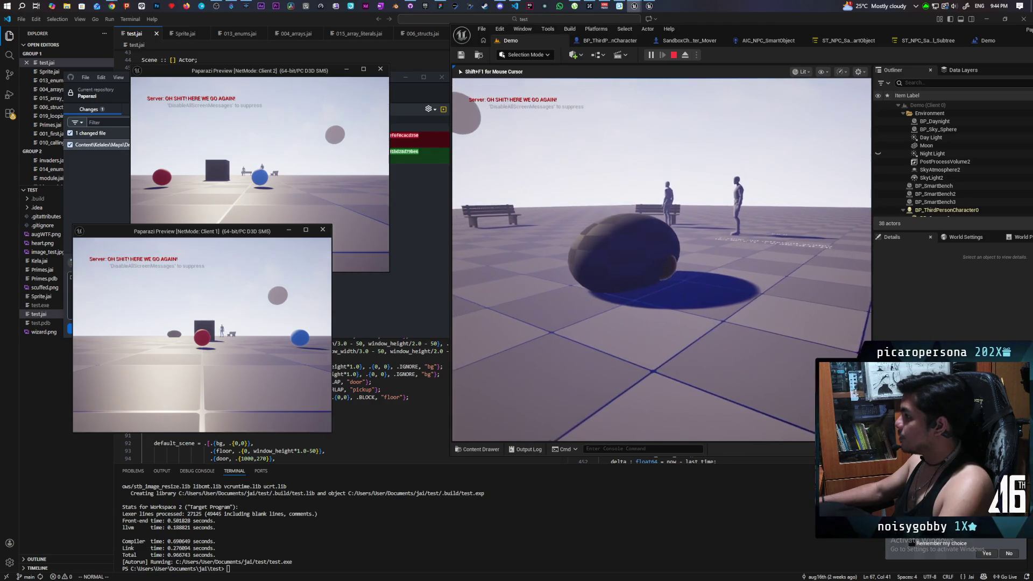
key(c)
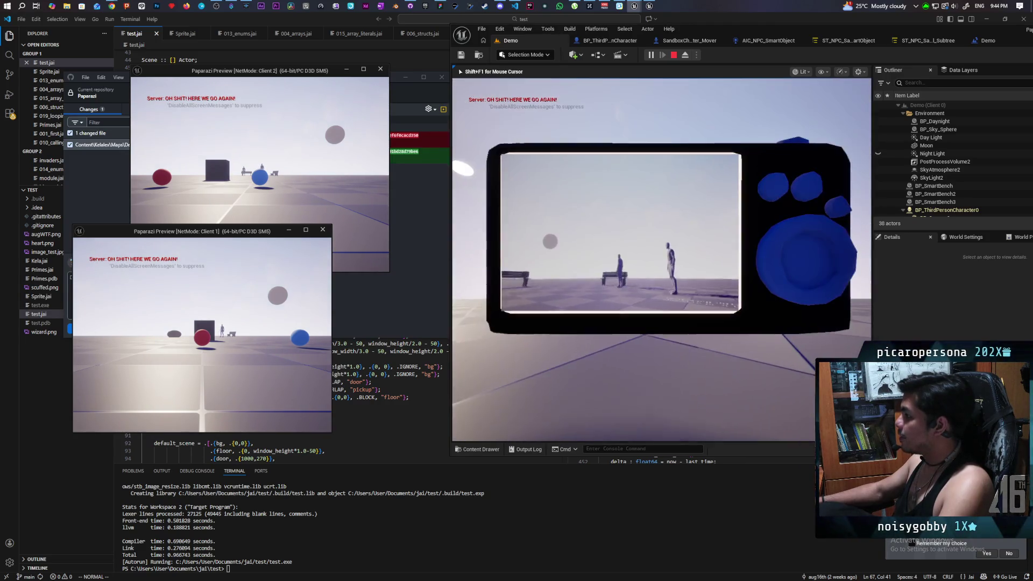
key(c)
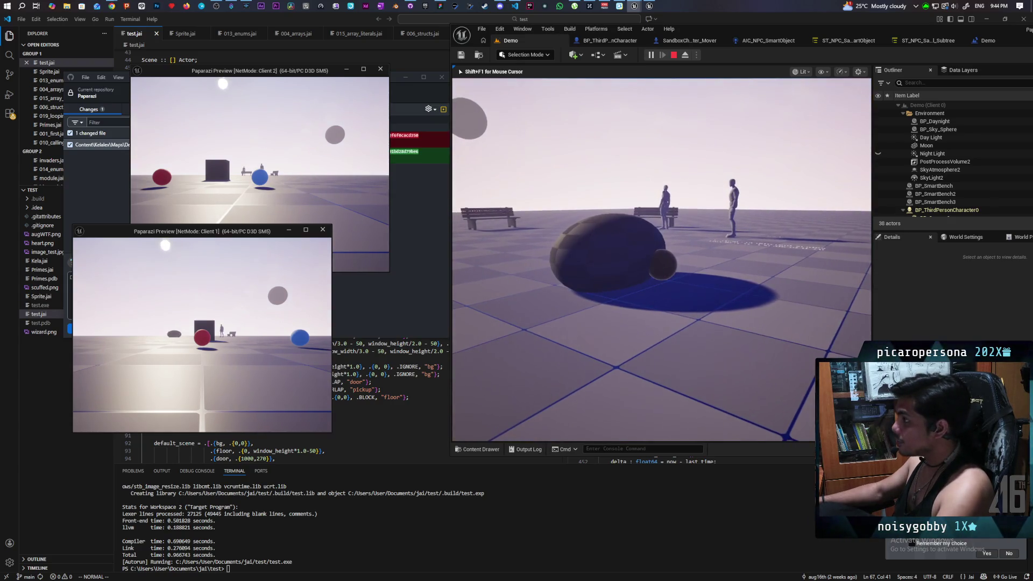
key(Escape)
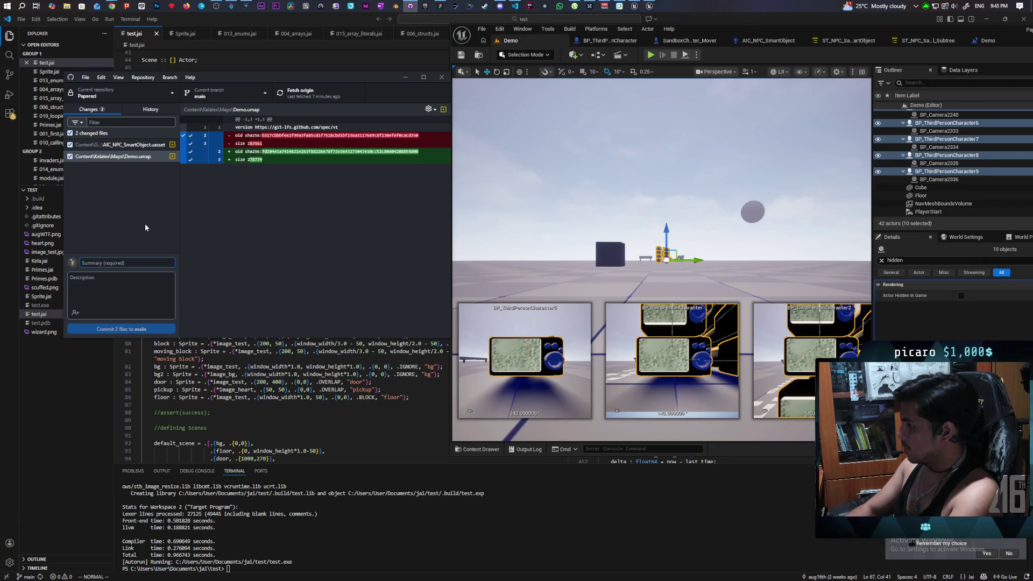
Step: Commit the two changed files to main as 'reconnected detection' and push to origin
text(reconnected)
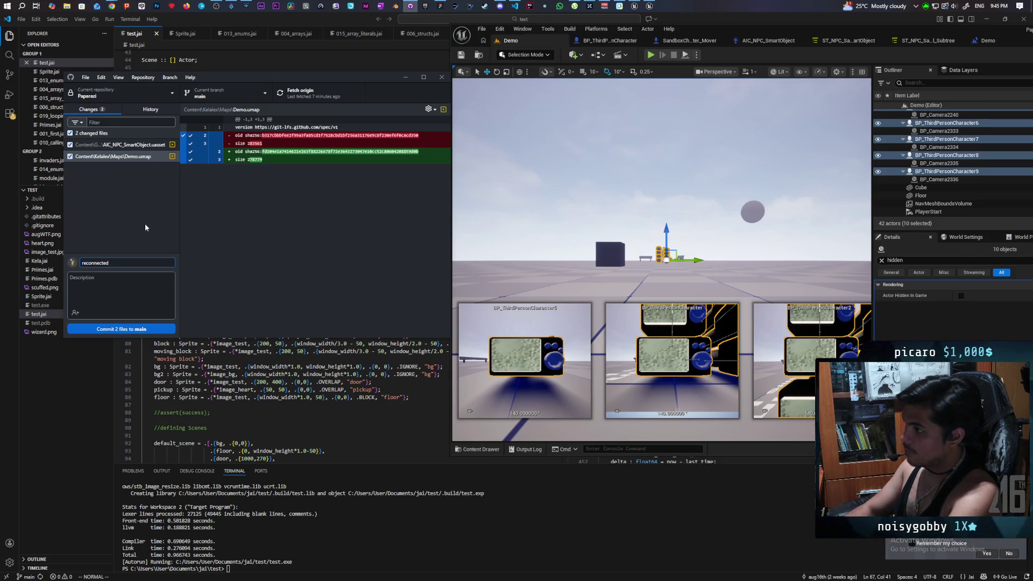
text( detectionm)
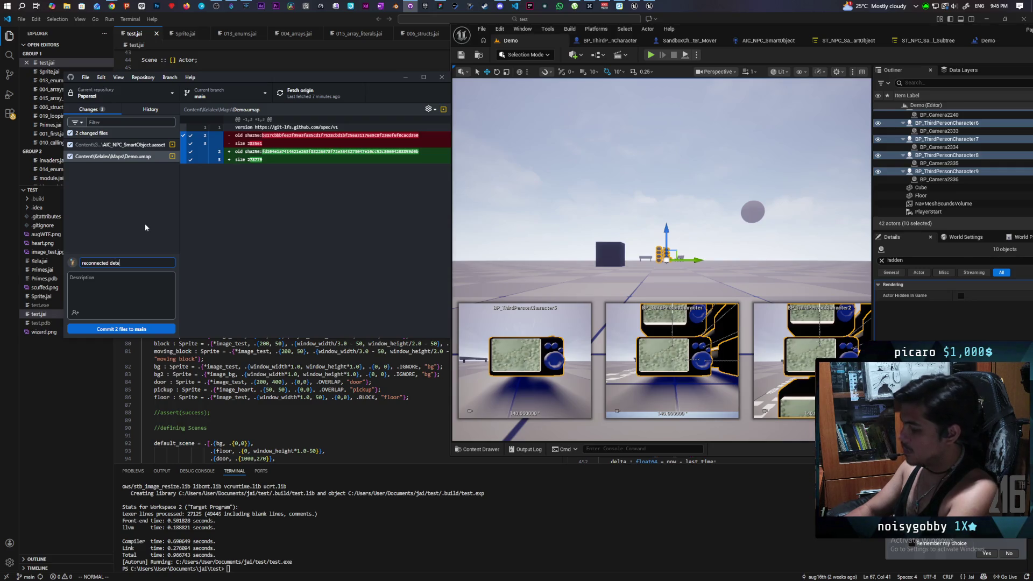
key(BackSpace)
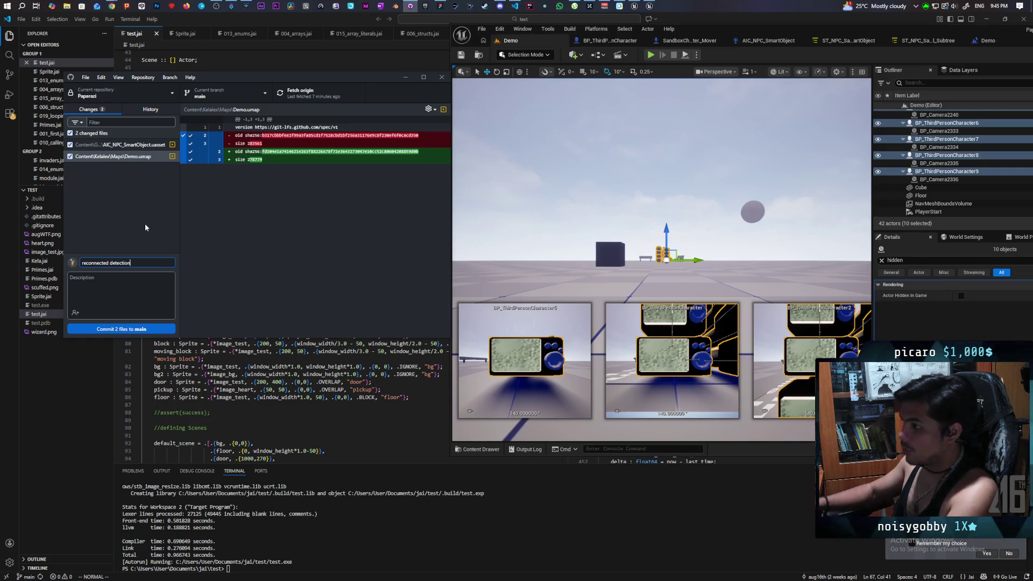
click(109, 329)
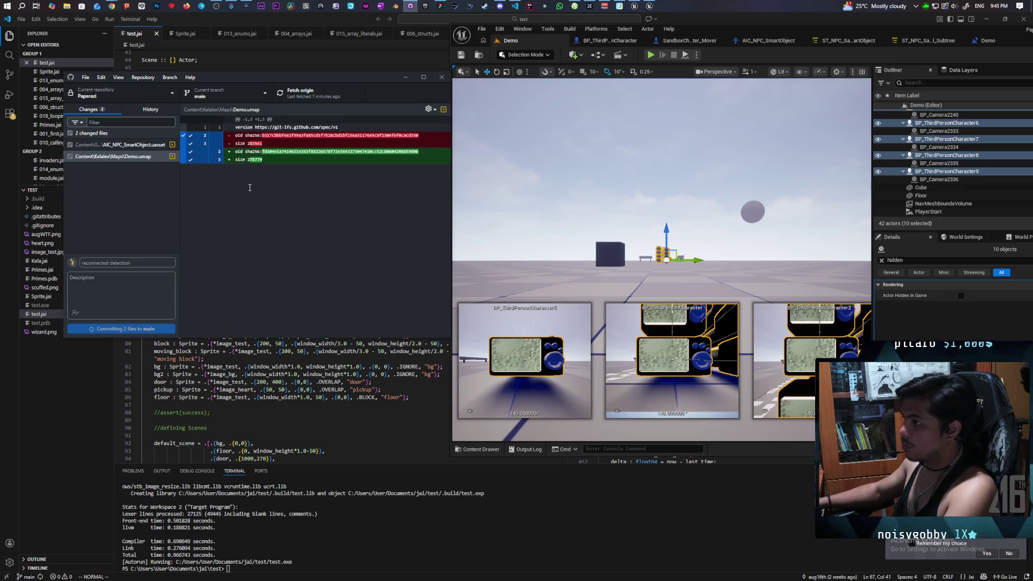
click(311, 95)
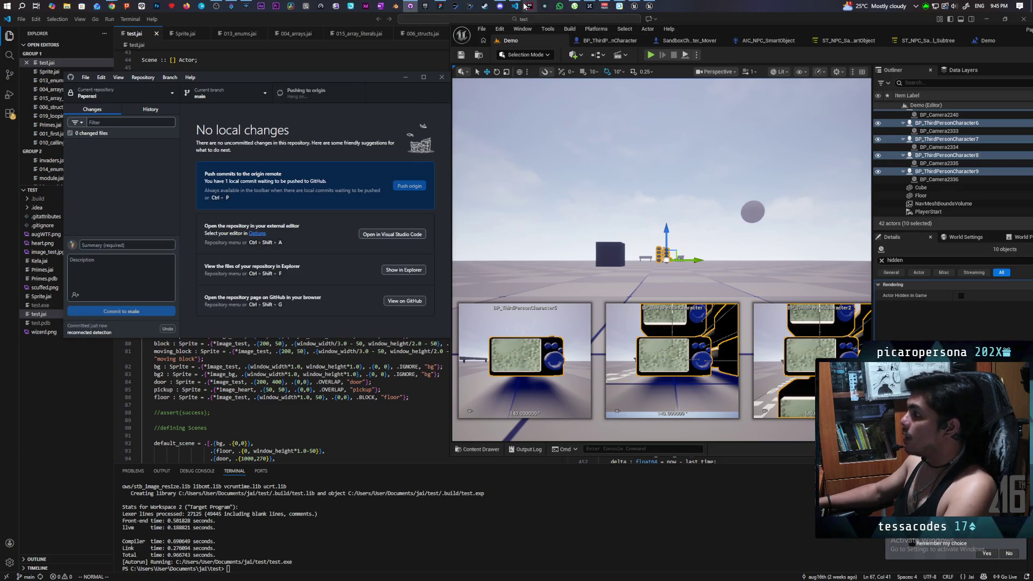
mouse_move(518, 6)
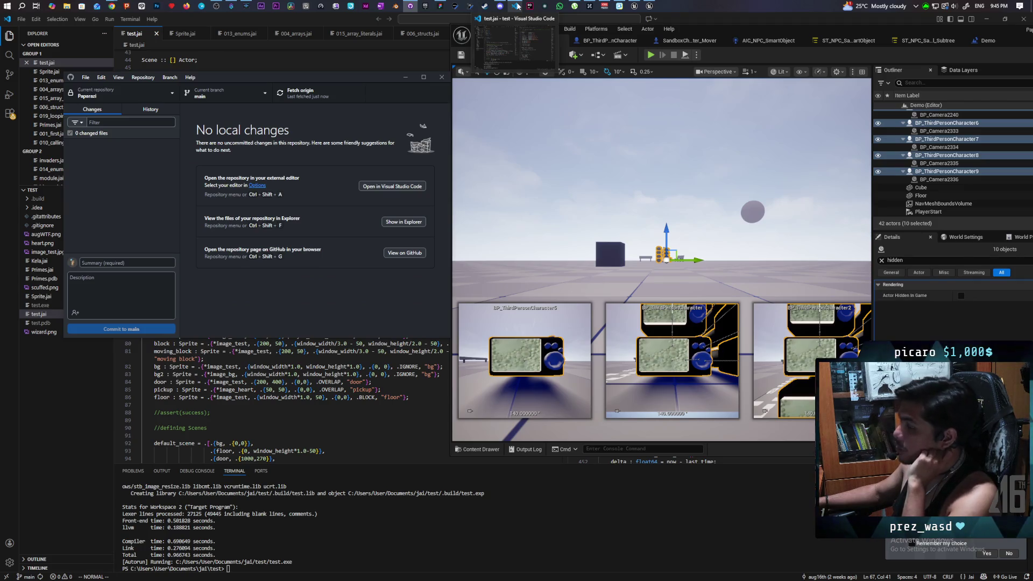
click(516, 5)
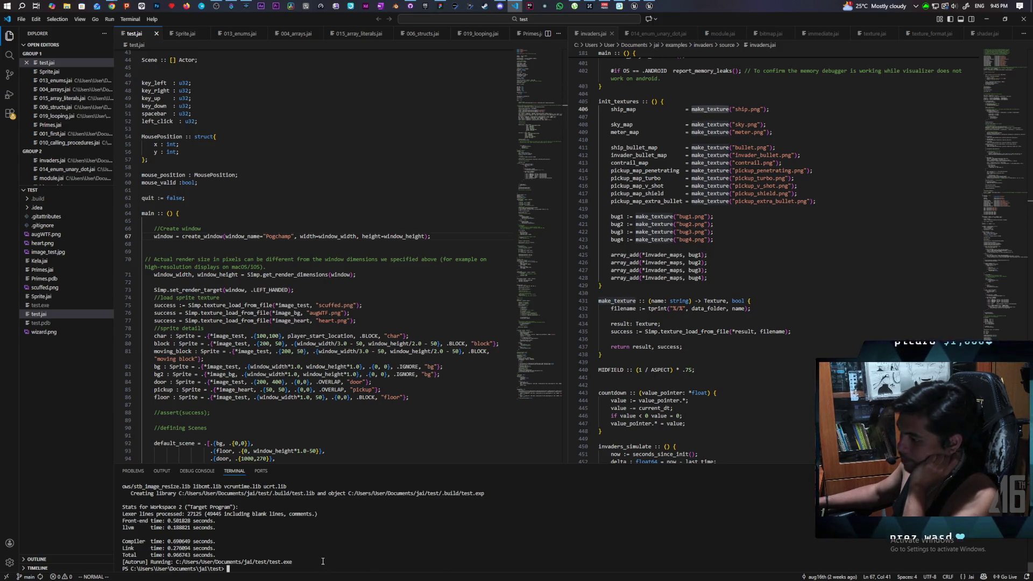
Step: Rerun 'jai .\test.jai +Autorun', walk the character to collect the heart, then exit the game
key(Up)
key(Return)
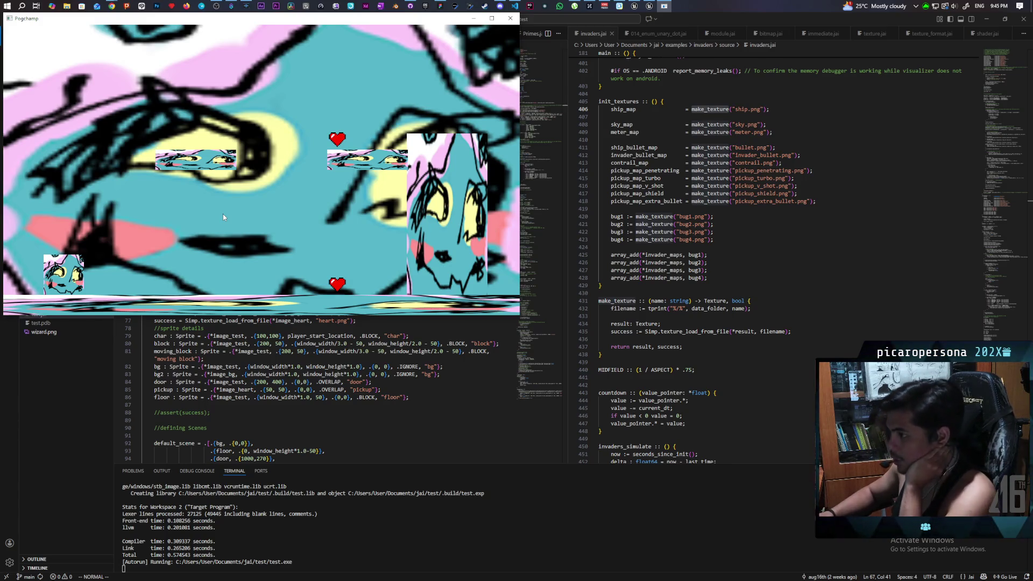
key(Right)
key(Right)
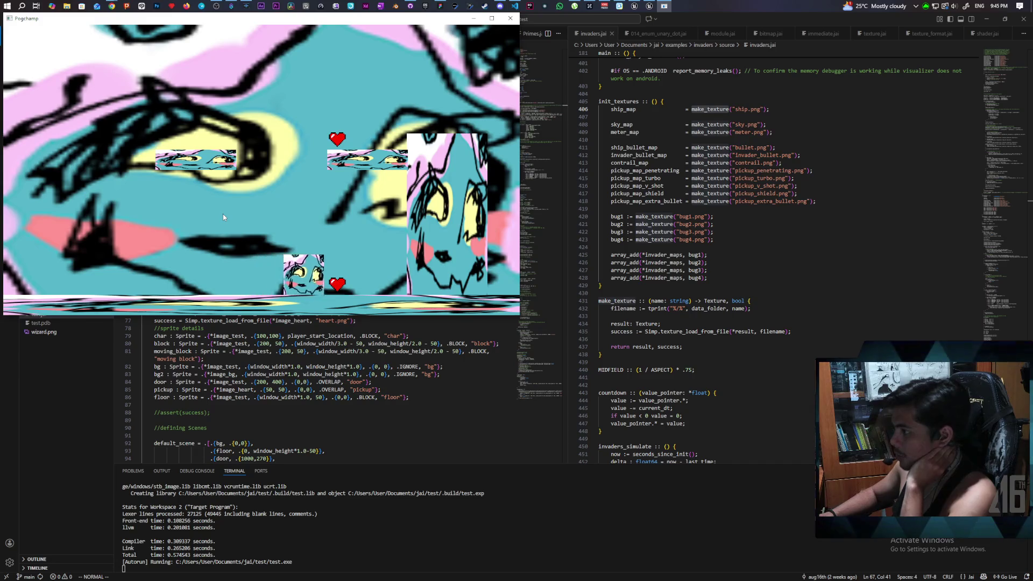
key(Left)
key(Left)
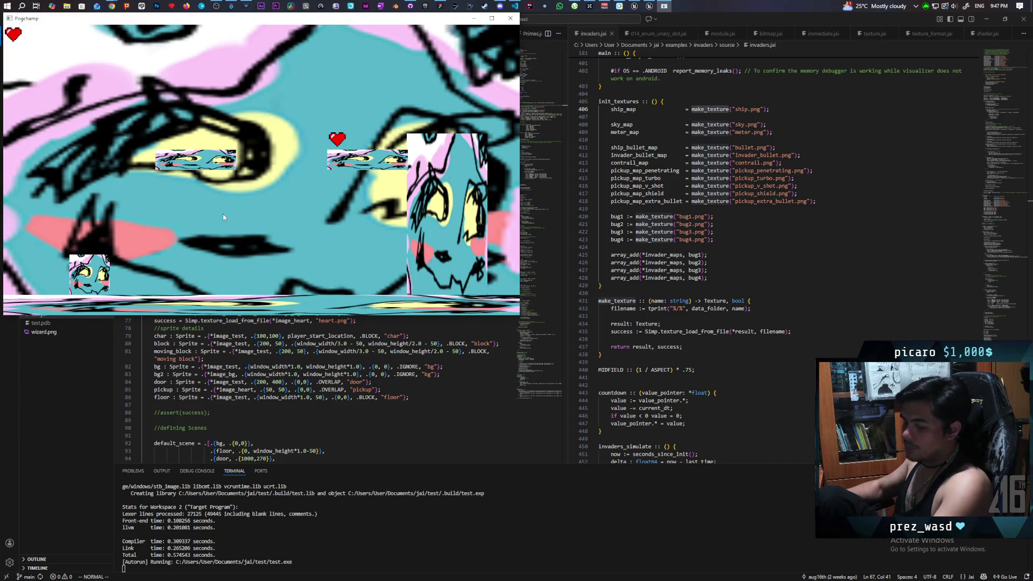
key(Escape)
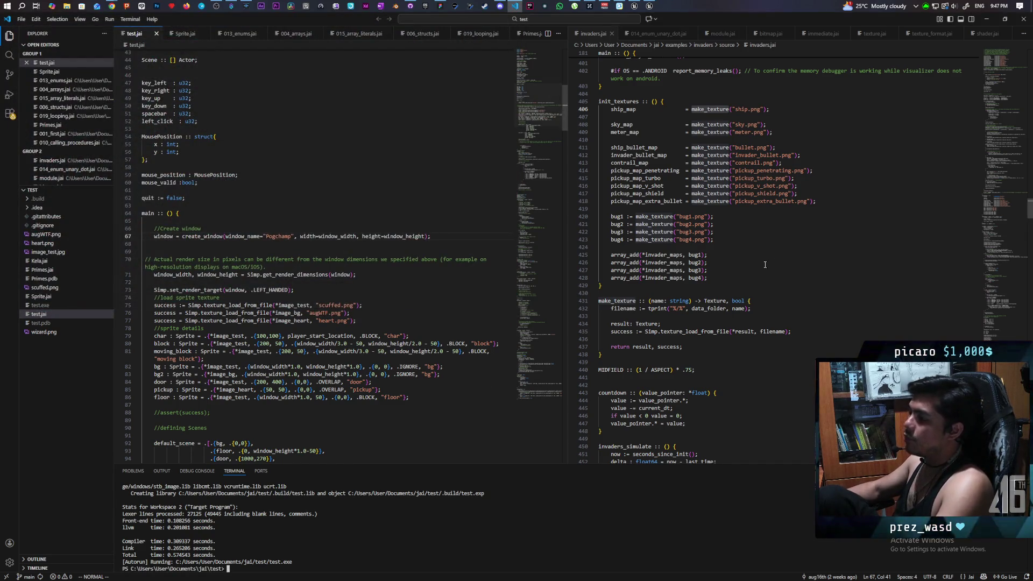
Step: Scroll through the gravity and jump code in test.jai, then open BP_ThirdPersonCharacter in Unreal
scroll(736, 236, down, 2)
scroll(735, 236, up, 1)
scroll(351, 224, down, 20)
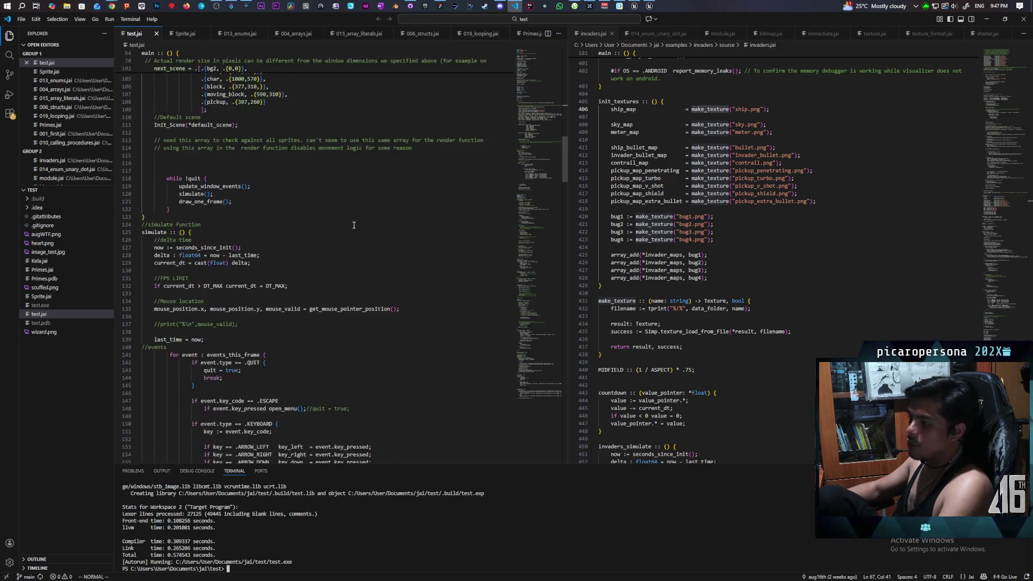
scroll(352, 225, down, 20)
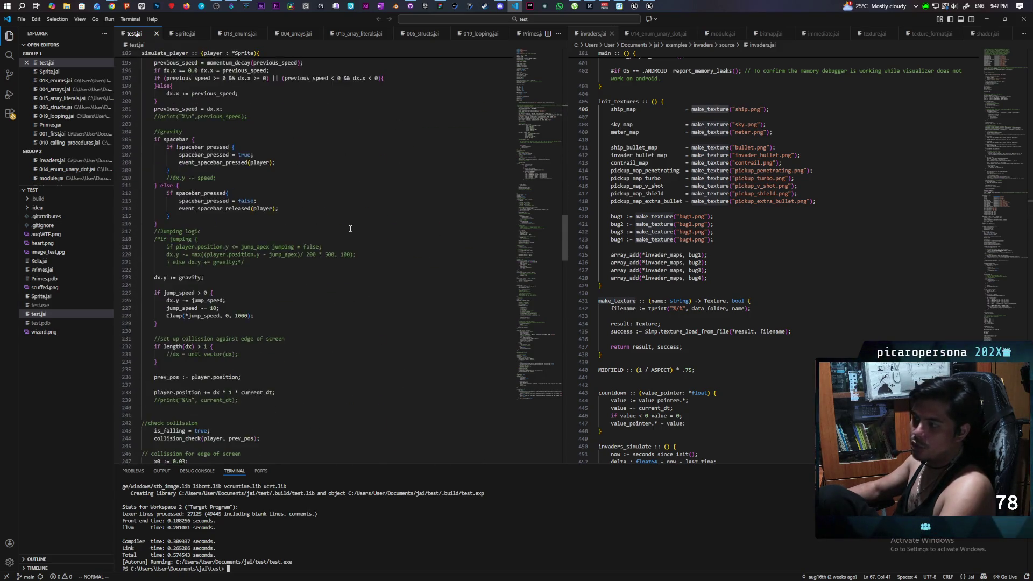
scroll(350, 236, up, 12)
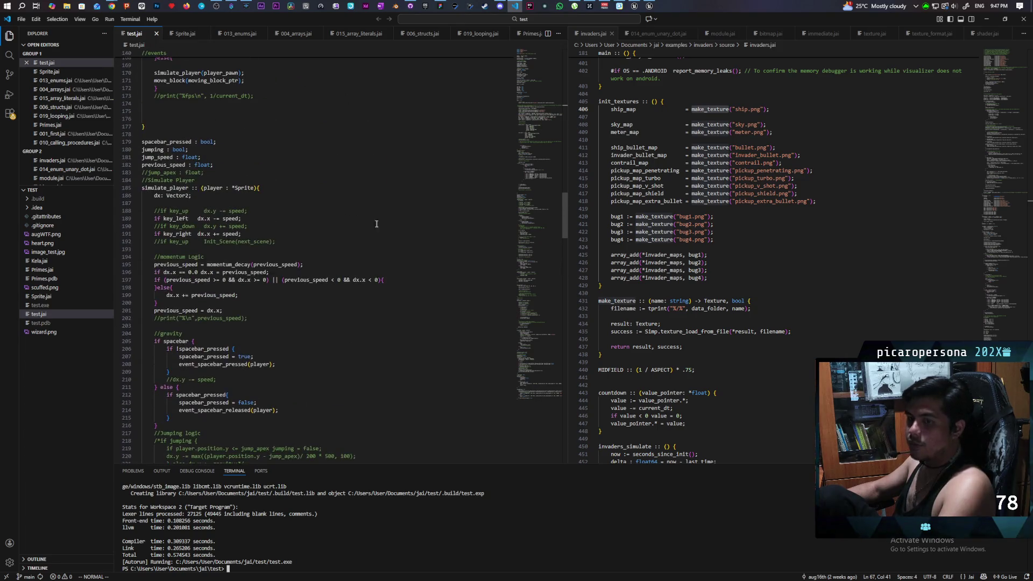
click(633, 6)
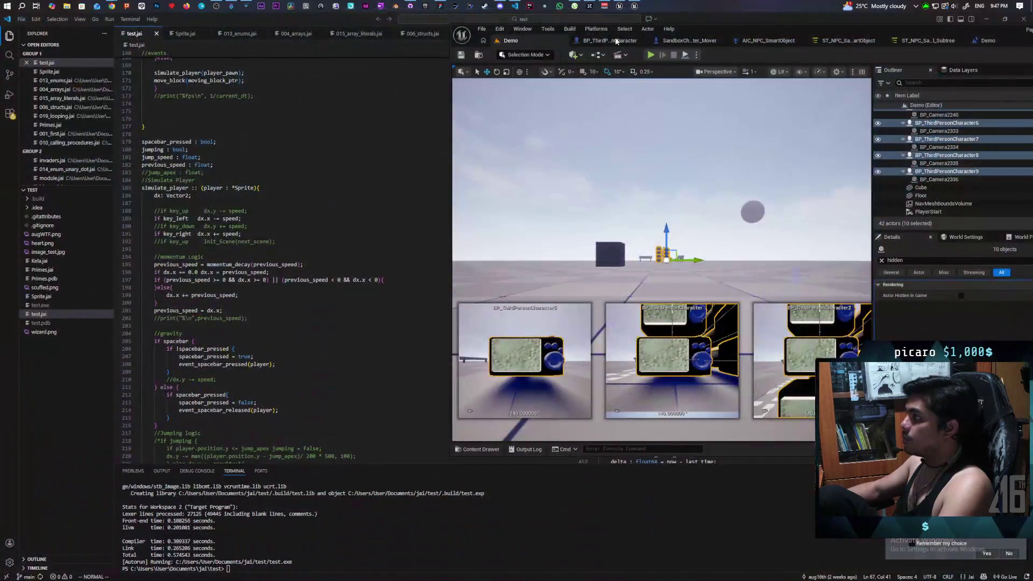
click(605, 40)
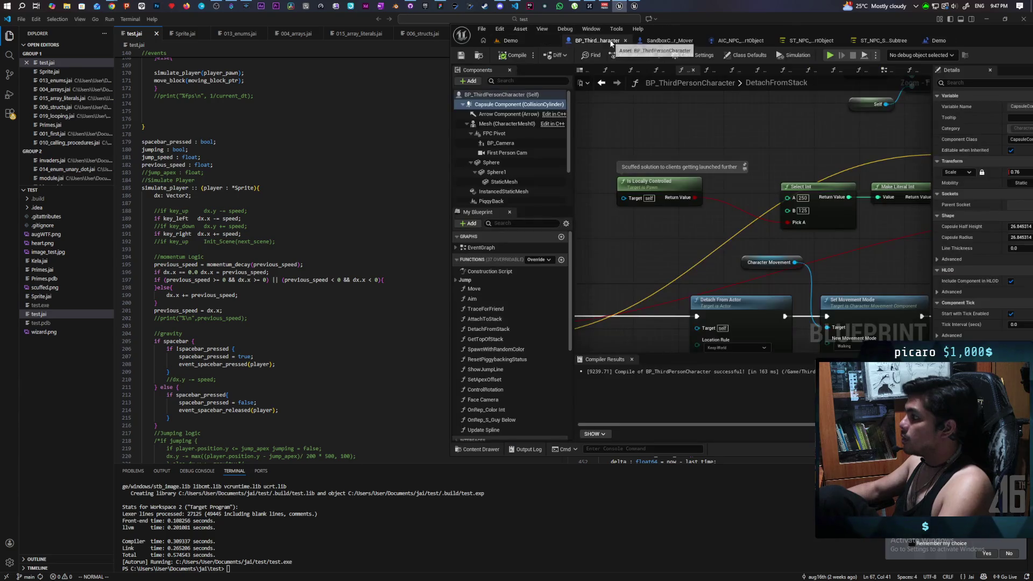
Step: Inspect the Detach From Actor nodes of the DetachFromStack graph in a maximized editor
scroll(714, 188, down, 3)
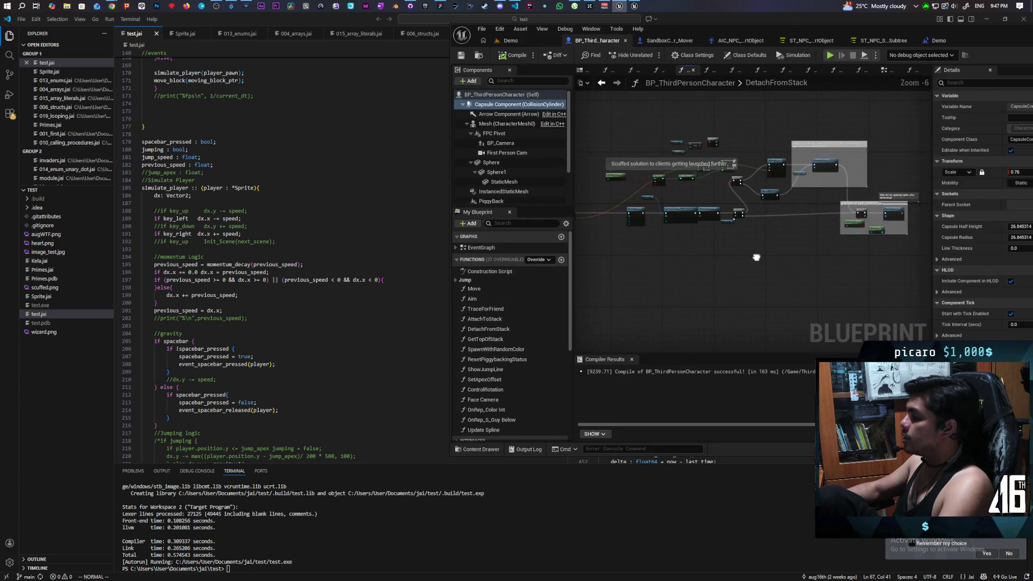
scroll(705, 194, up, 7)
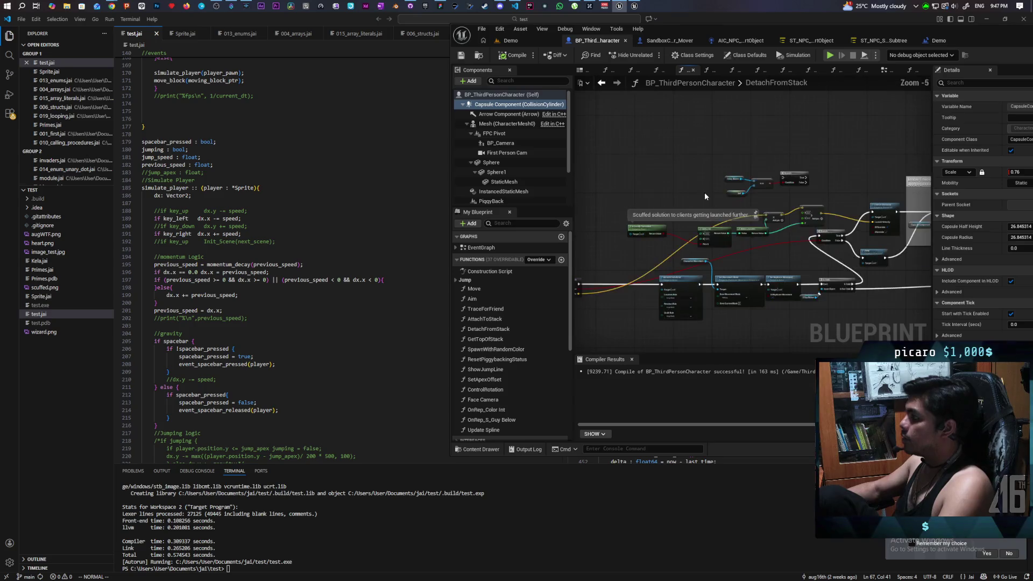
drag(706, 198, 629, 143)
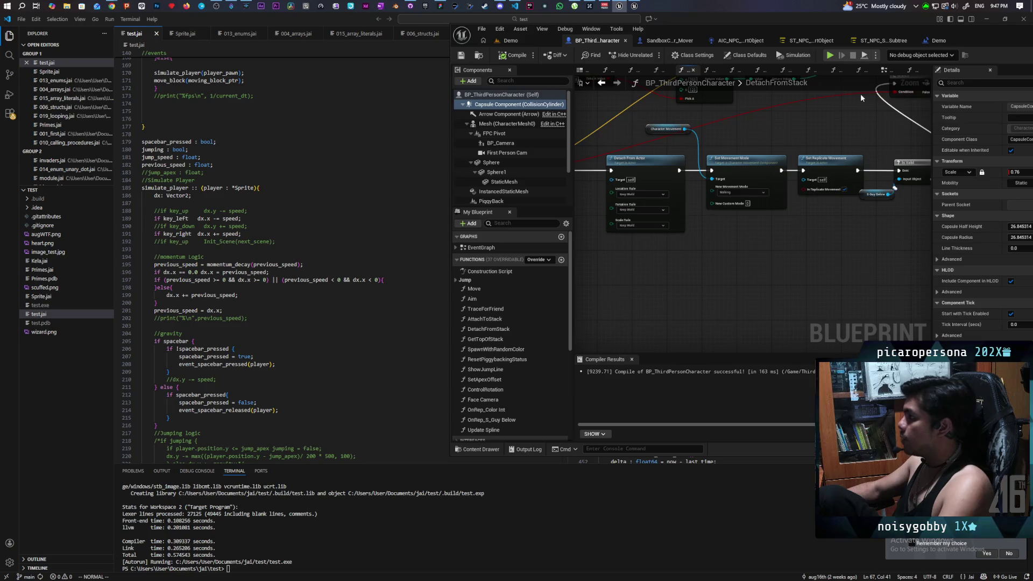
double_click(966, 36)
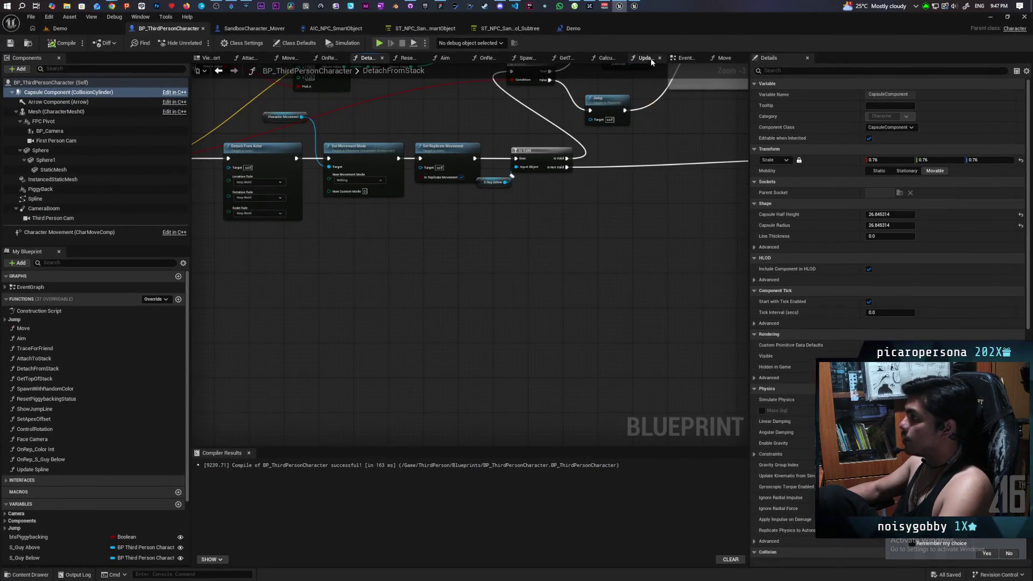
Step: Switch to the EventGraph, fit it to view, and zoom in on the Init comment group
click(684, 58)
key(Home)
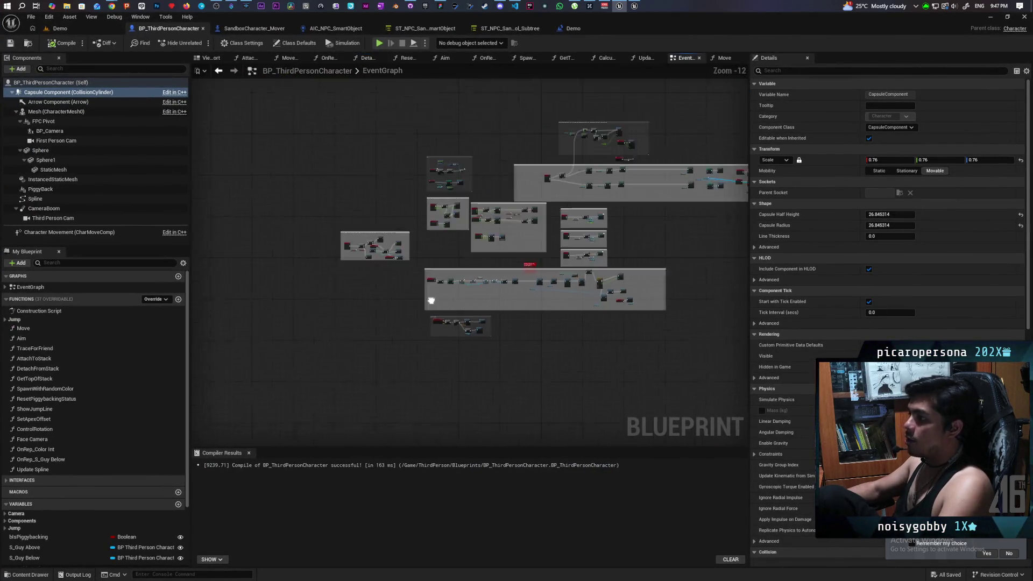
mouse_move(637, 28)
mouse_down()
mouse_move(791, 97)
mouse_move(747, 49)
mouse_up()
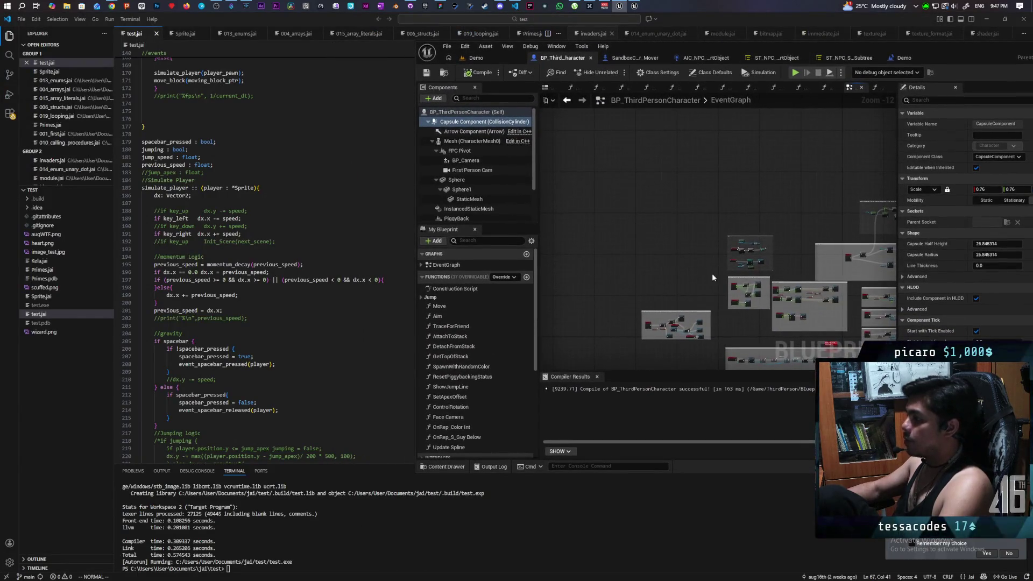
scroll(712, 273, up, 7)
drag(758, 126, 871, 297)
scroll(868, 282, up, 1)
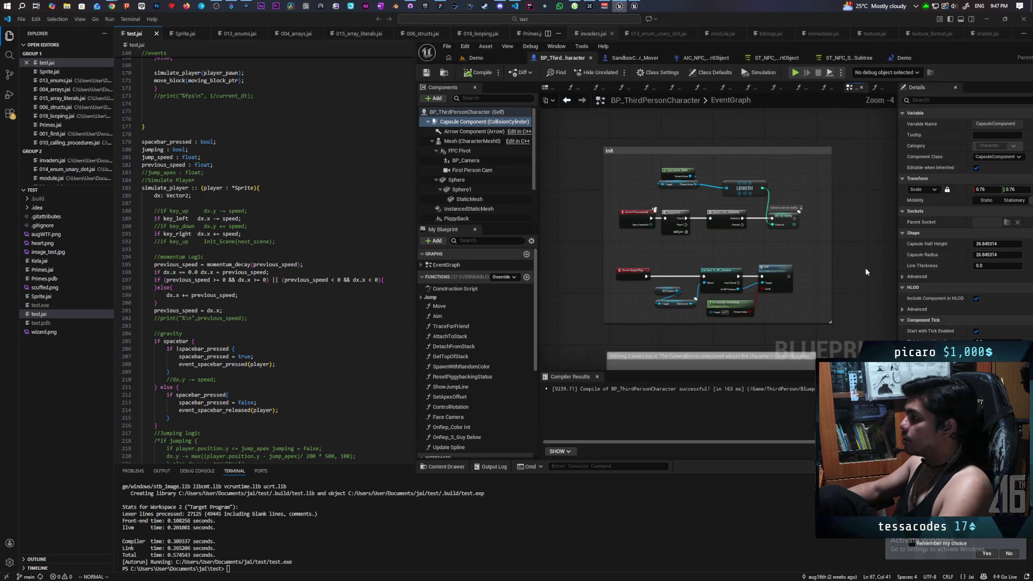
click(576, 340)
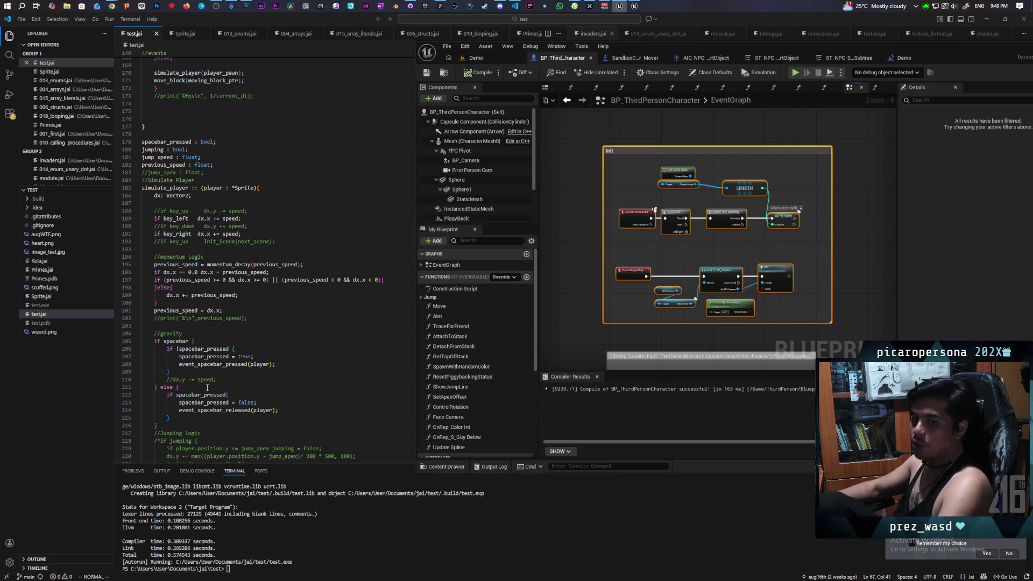
scroll(657, 219, up, 1)
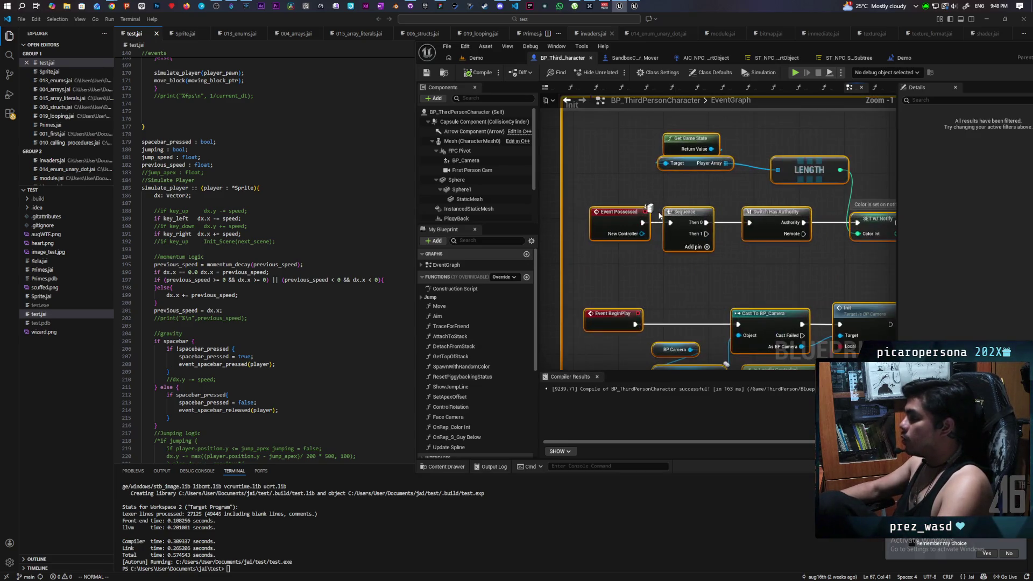
scroll(735, 256, up, 1)
mouse_move(685, 227)
mouse_down()
mouse_move(695, 269)
mouse_move(714, 250)
mouse_up()
scroll(714, 250, down, 1)
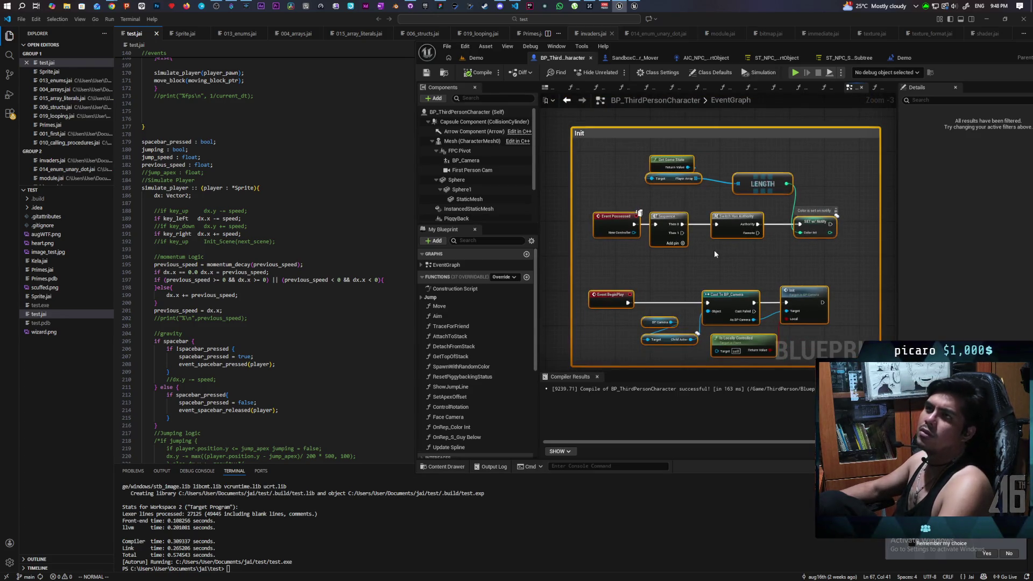
drag(711, 250, 688, 219)
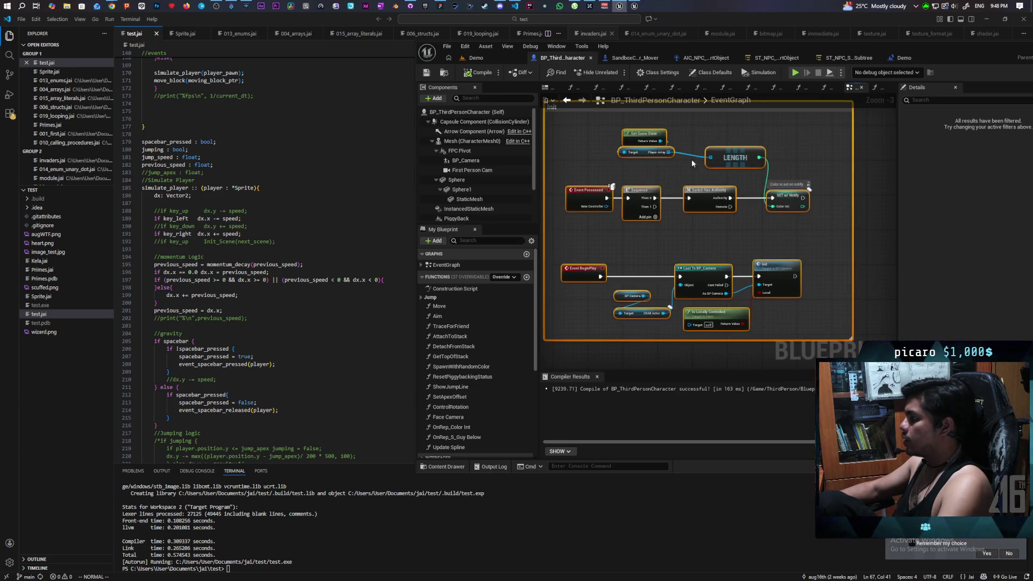
scroll(693, 244, down, 1)
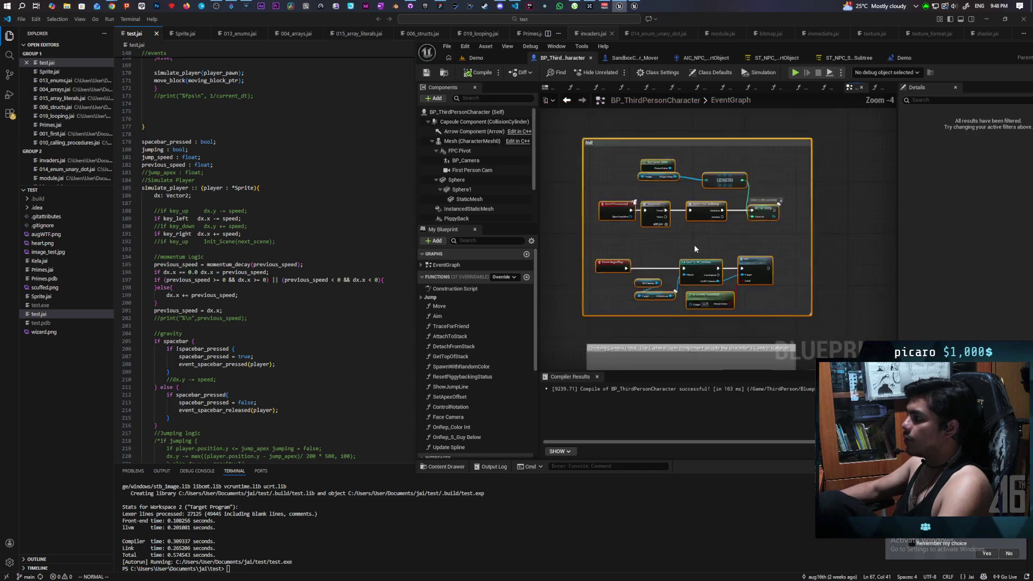
scroll(691, 263, up, 1)
scroll(739, 242, down, 1)
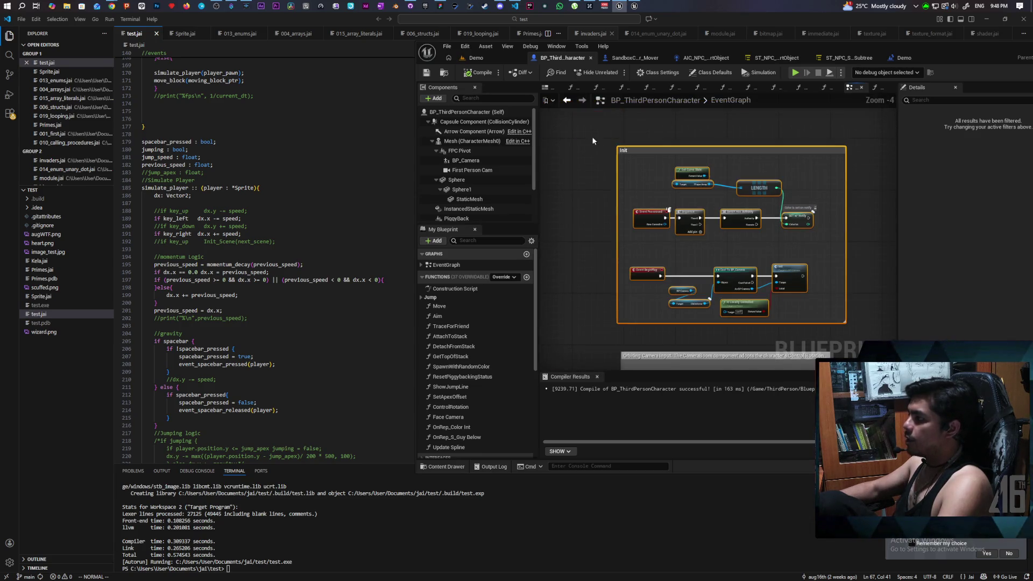
click(871, 330)
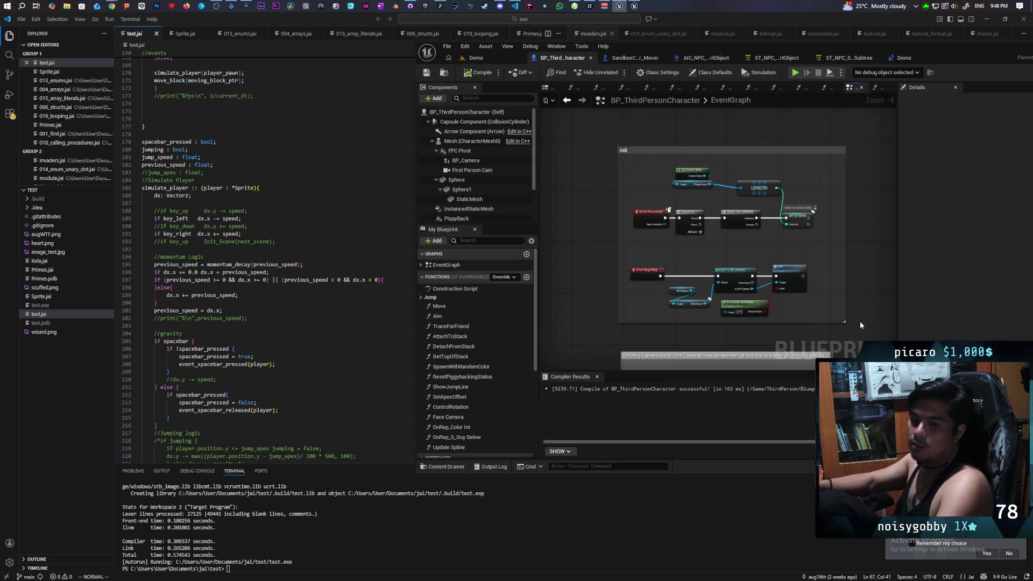
Step: Survey the whole EventGraph, including the camera and movement input comment groups
drag(815, 360, 735, 158)
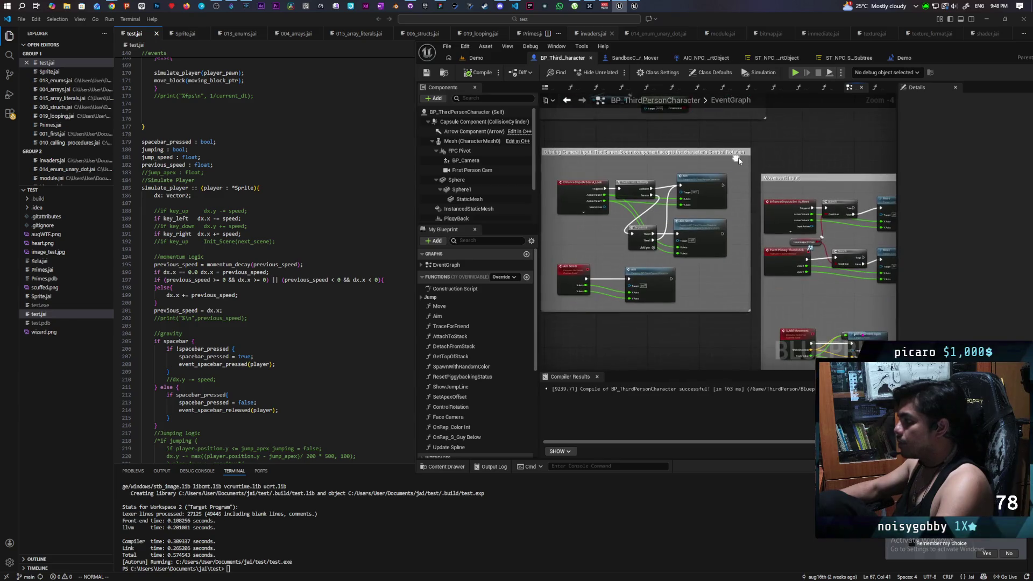
scroll(627, 190, up, 3)
scroll(713, 176, down, 3)
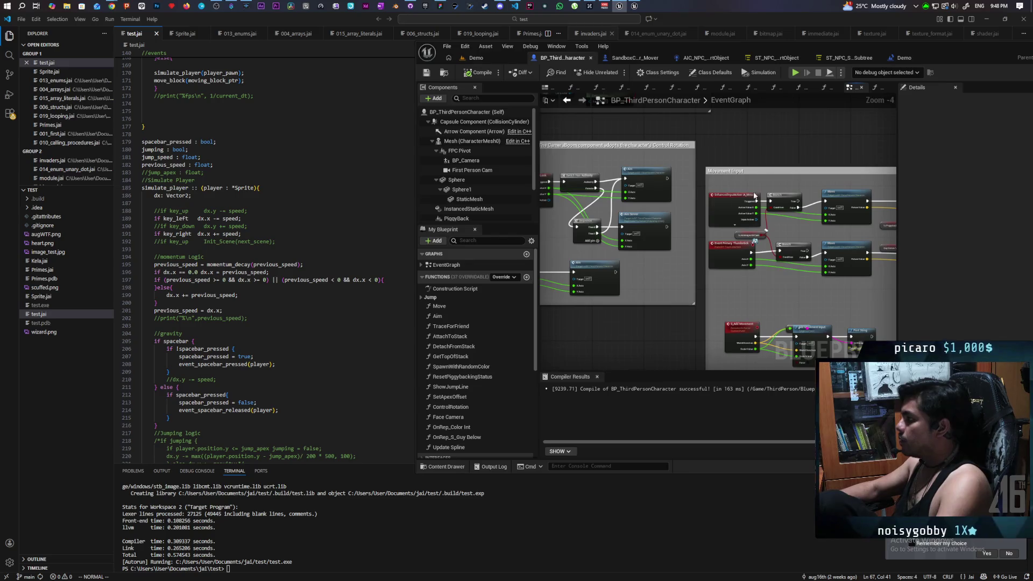
scroll(639, 200, up, 5)
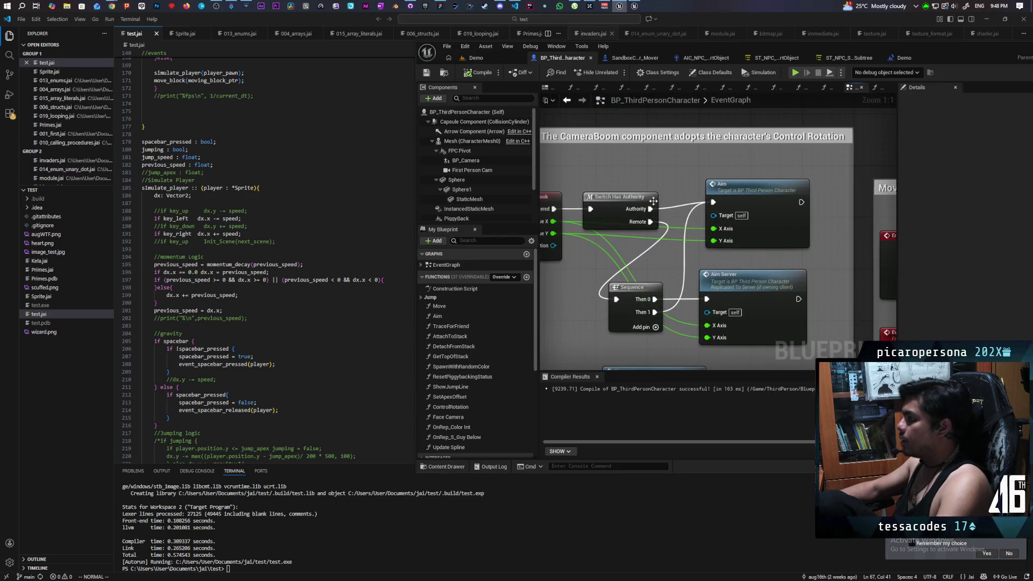
scroll(671, 215, down, 10)
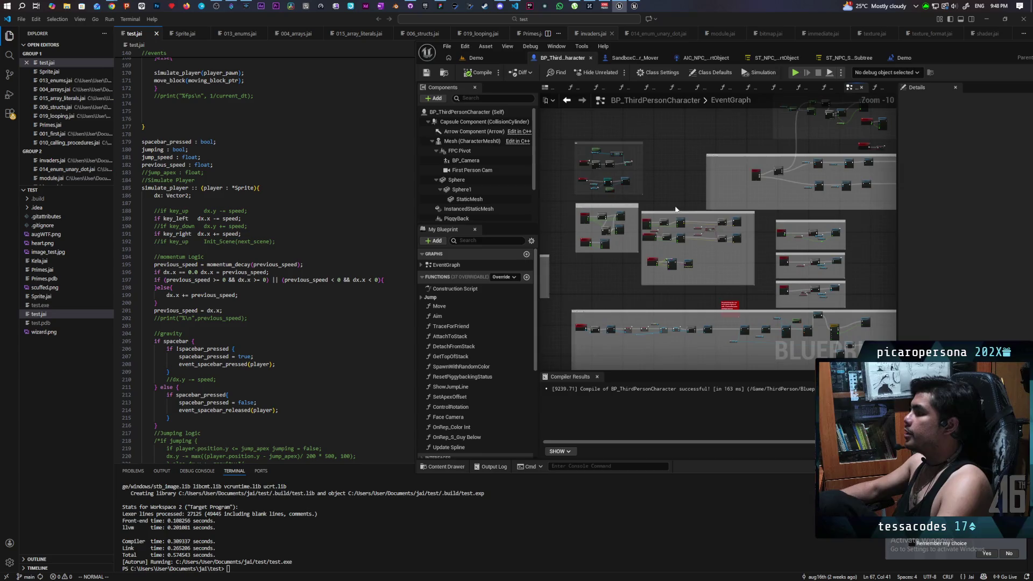
drag(672, 216, 851, 283)
scroll(851, 283, down, 2)
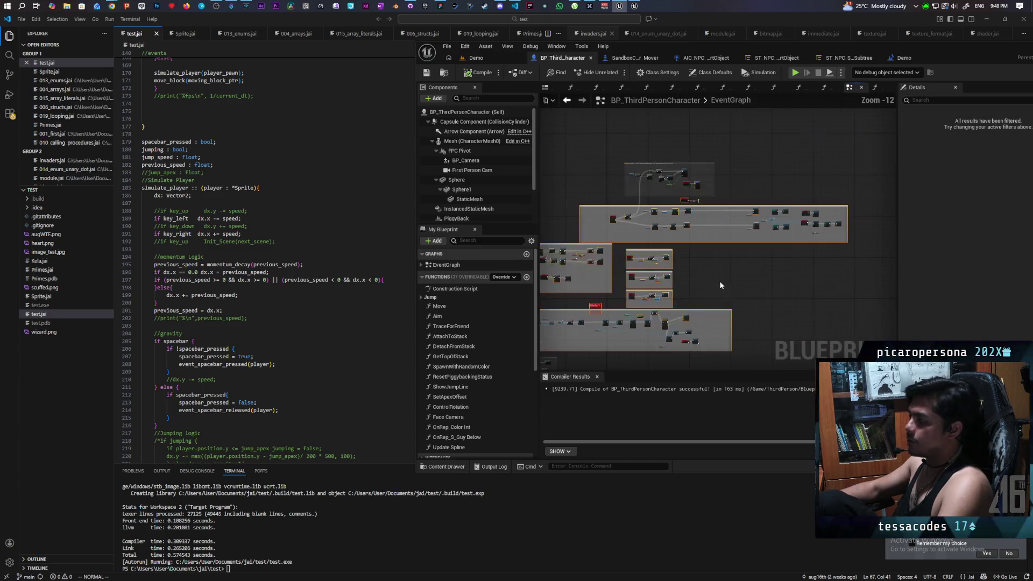
mouse_move(720, 285)
mouse_down()
mouse_move(624, 271)
mouse_move(630, 294)
mouse_move(700, 323)
mouse_move(667, 274)
mouse_move(721, 199)
mouse_move(715, 241)
mouse_up()
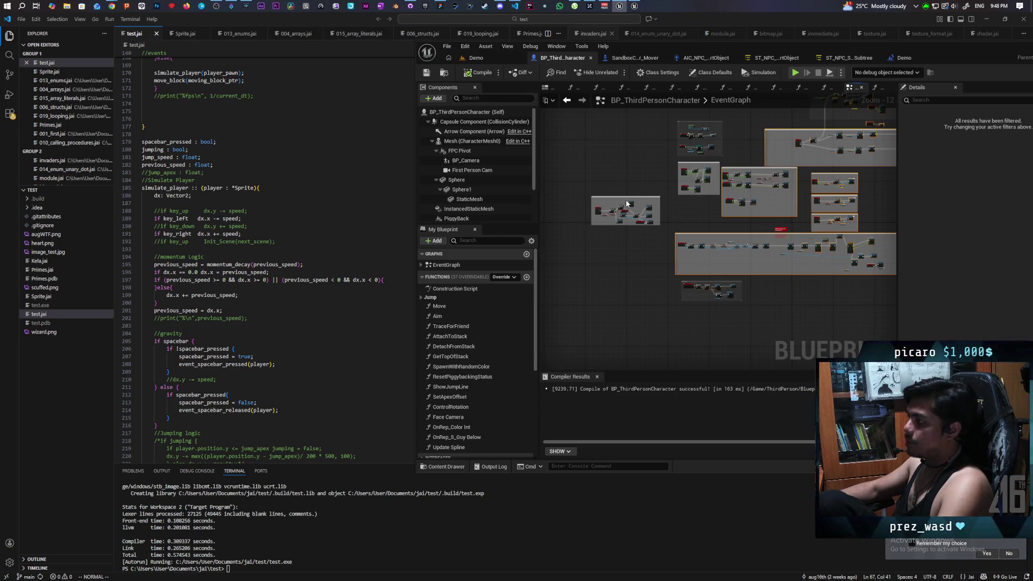
Step: Zoom in on the Jump comment group, select it, and widen its box to the right
scroll(684, 195, up, 2)
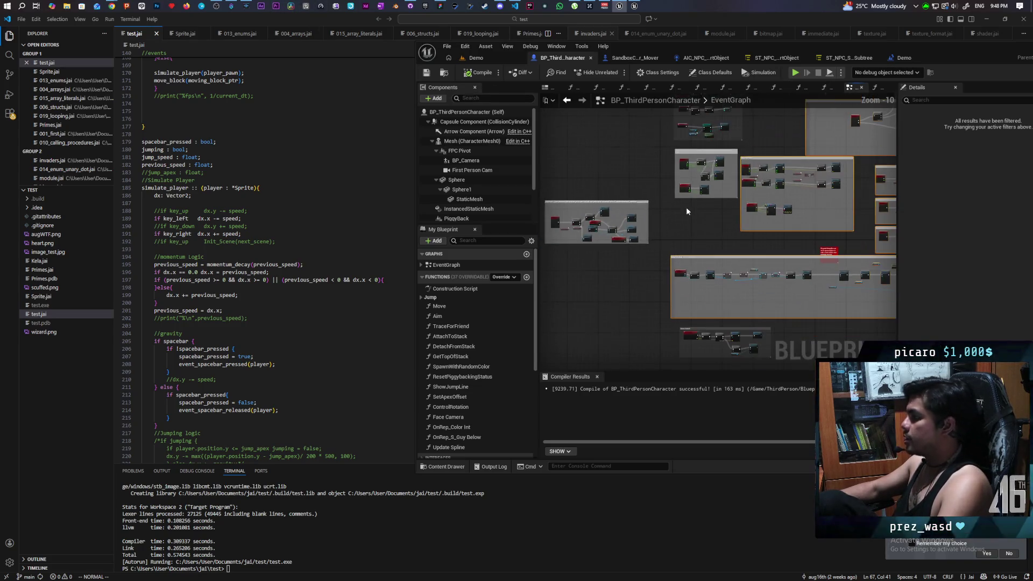
scroll(659, 193, up, 2)
drag(659, 192, 702, 125)
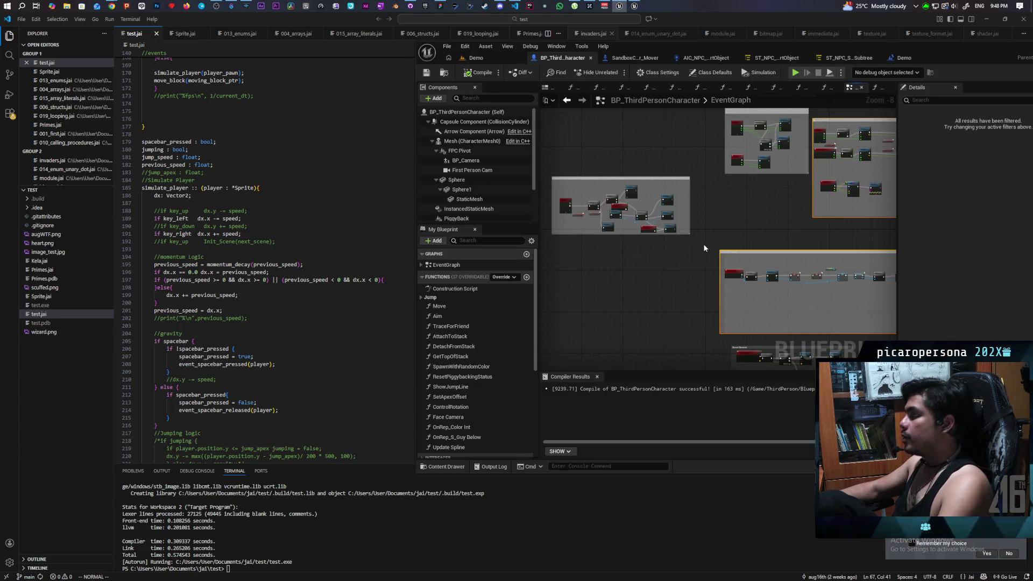
scroll(635, 209, up, 4)
mouse_move(872, 111)
mouse_down()
mouse_move(634, 315)
mouse_move(565, 325)
mouse_up()
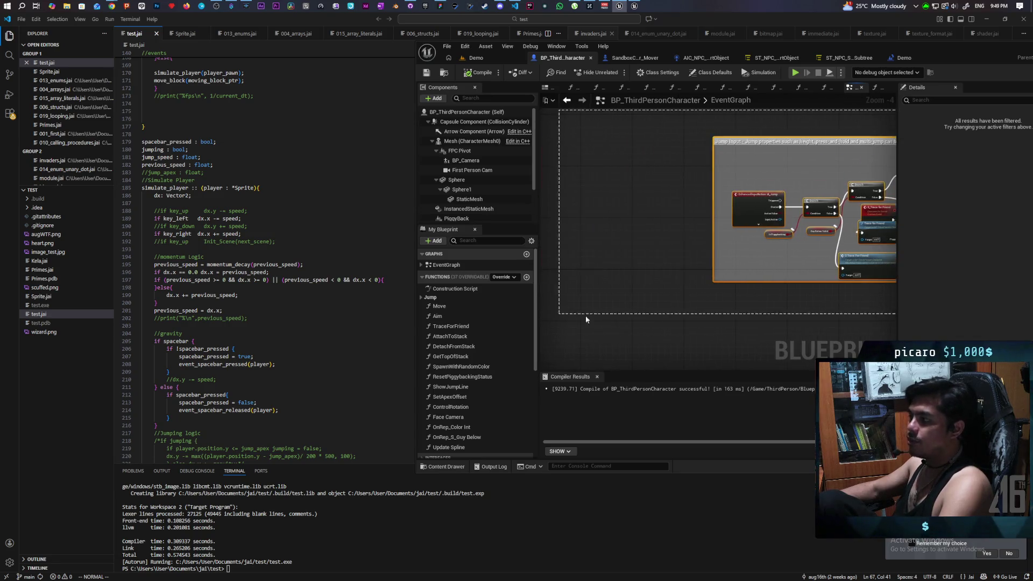
mouse_move(669, 329)
mouse_down()
mouse_move(634, 300)
mouse_move(579, 295)
mouse_up()
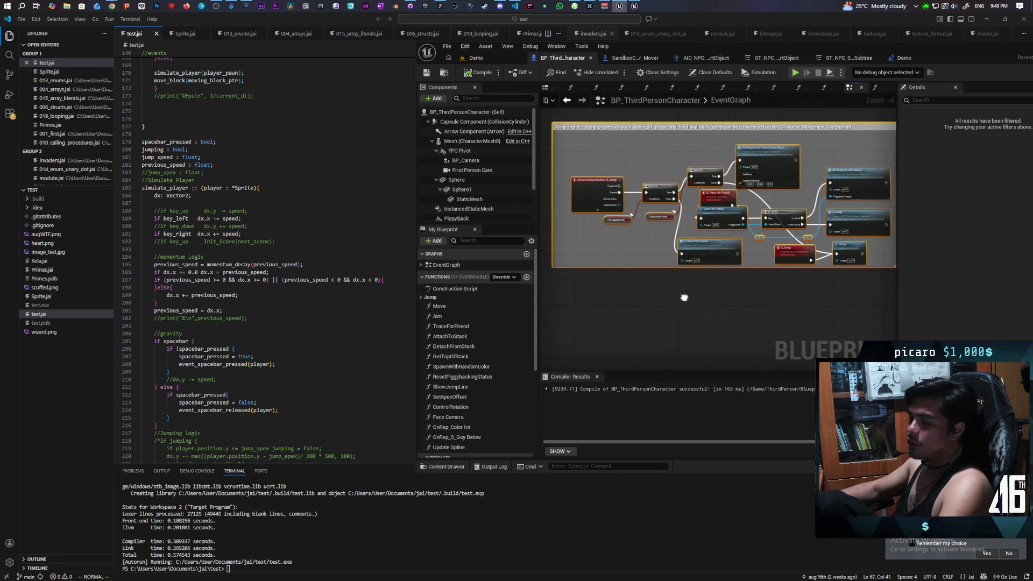
scroll(676, 298, down, 1)
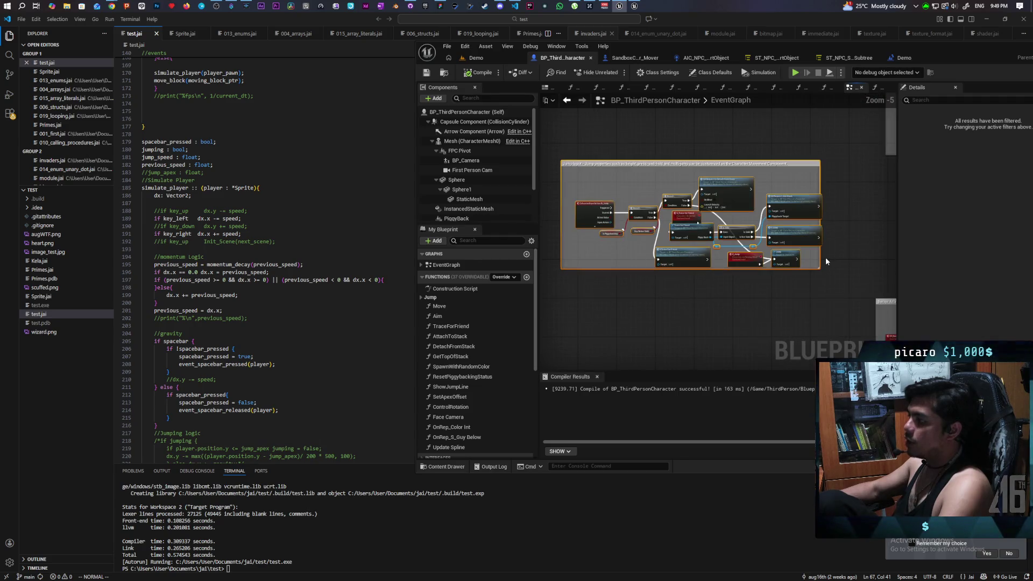
scroll(824, 256, up, 1)
mouse_move(820, 250)
mouse_down()
mouse_move(837, 256)
mouse_move(811, 297)
mouse_up()
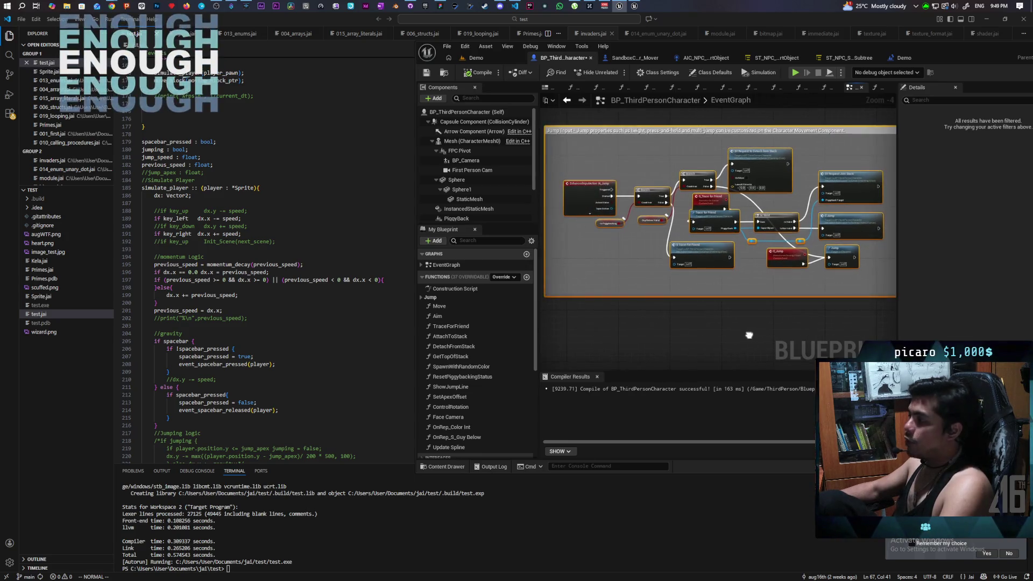
Step: Zoom out a step to show the full widened Jump comment group
scroll(748, 334, down, 1)
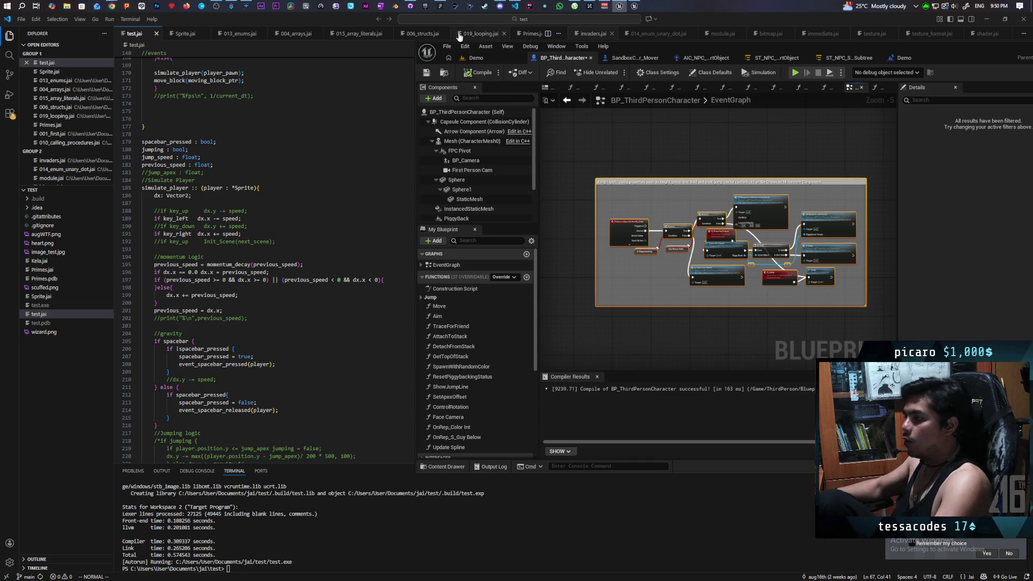
Step: Select lines 170–215 of the simulate_player code in test.jai, then return to Unreal
click(240, 218)
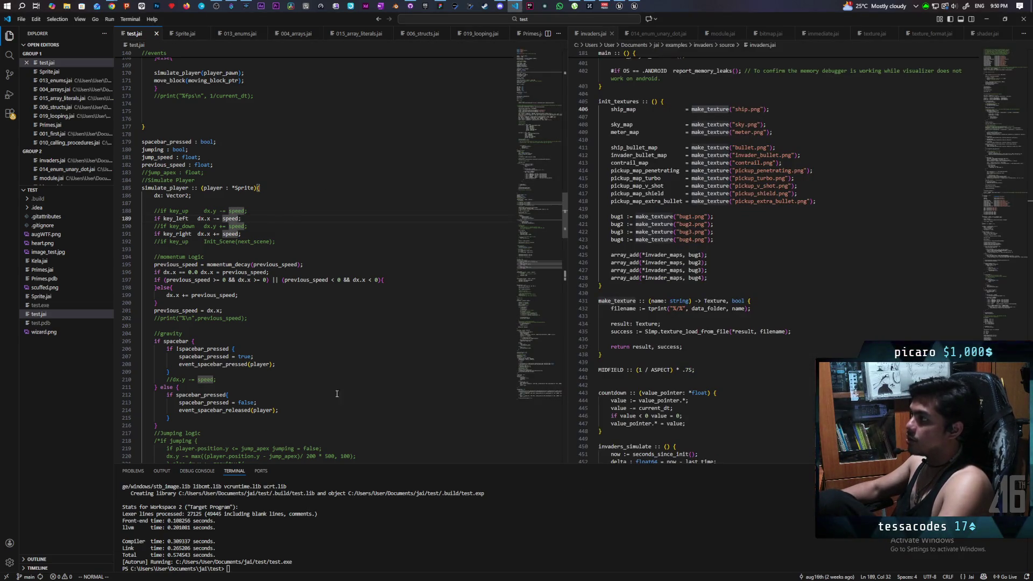
mouse_move(341, 413)
mouse_down()
mouse_move(162, 264)
mouse_move(176, 75)
mouse_move(162, 302)
mouse_move(152, 67)
mouse_up()
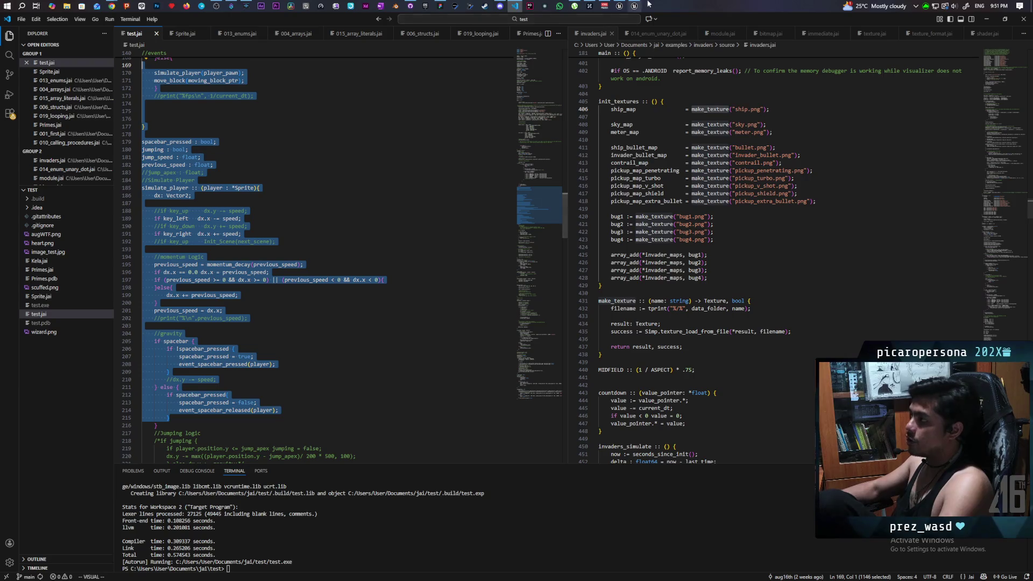
mouse_move(635, 5)
click(617, 8)
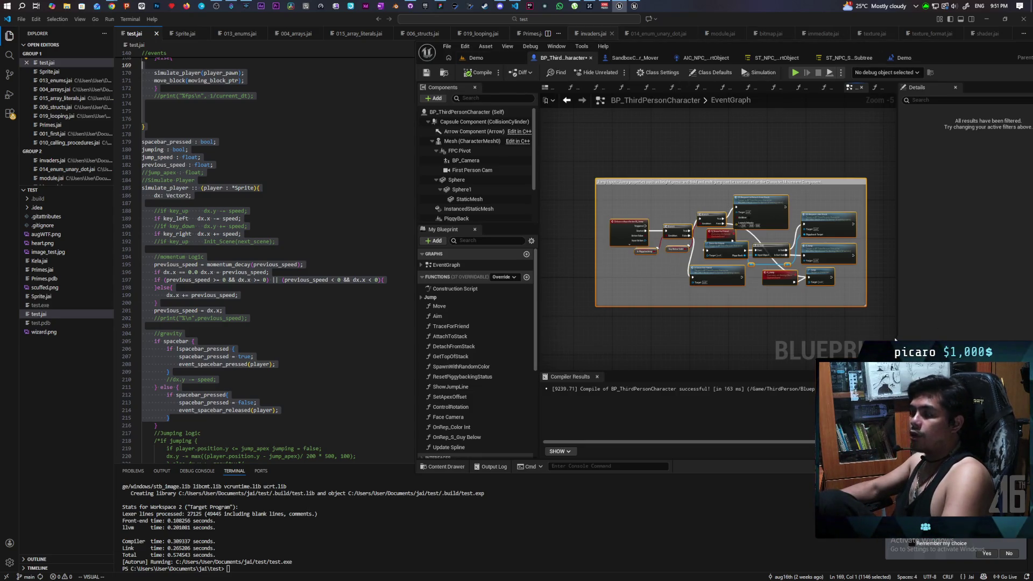
click(577, 138)
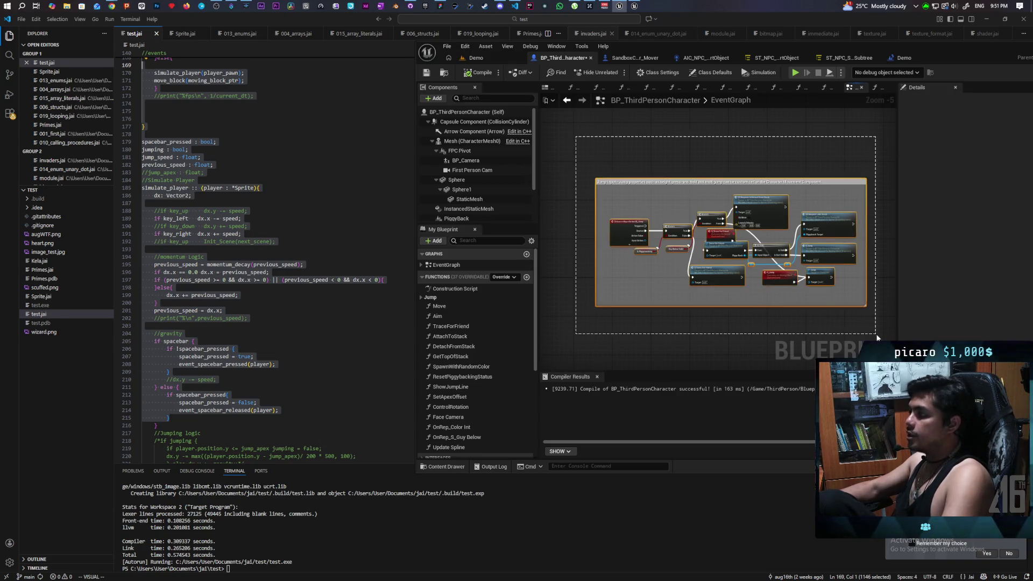
scroll(687, 295, down, 6)
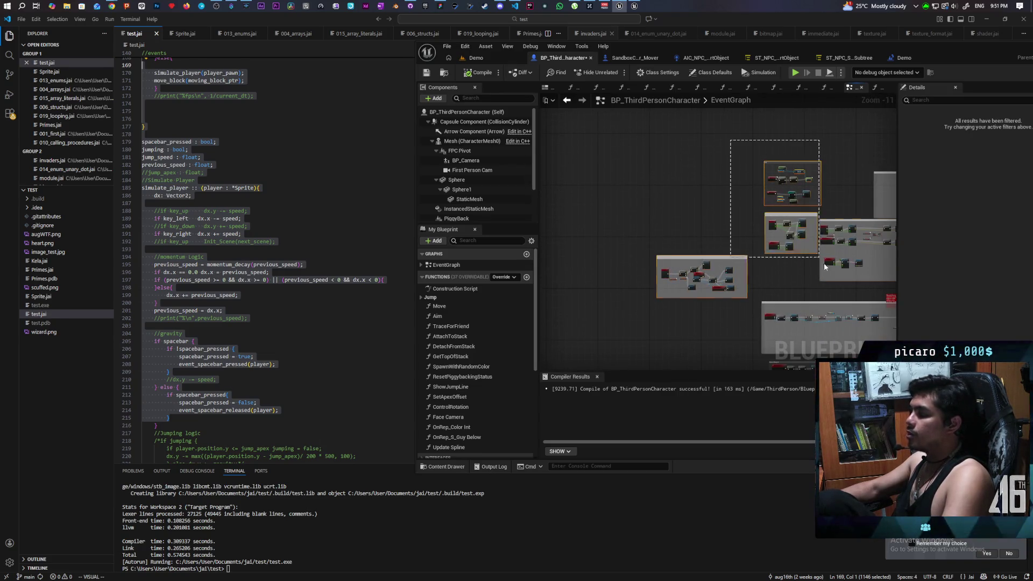
scroll(666, 226, up, 2)
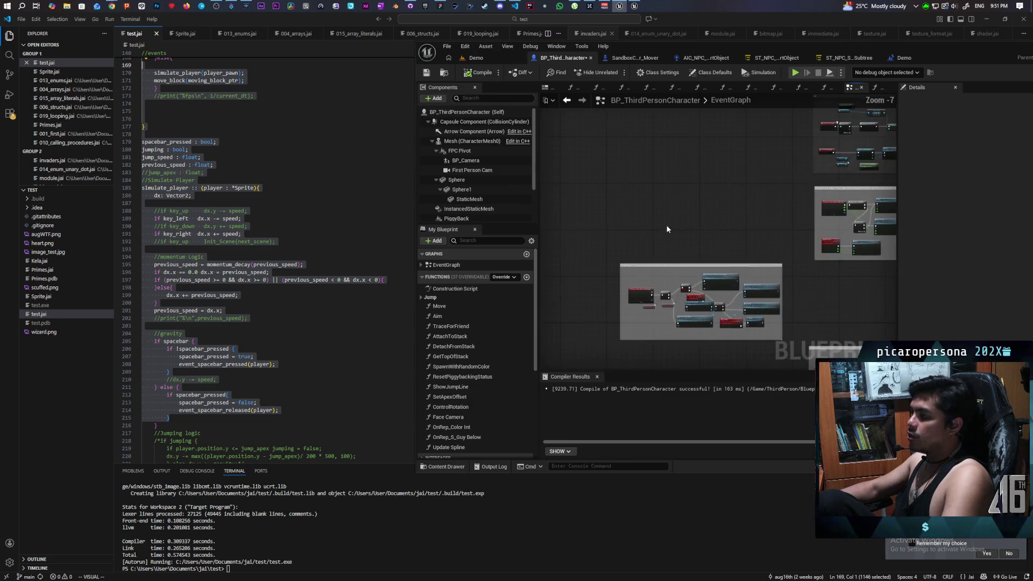
scroll(666, 220, up, 2)
drag(562, 203, 754, 322)
mouse_move(594, 118)
mouse_down()
mouse_move(669, 332)
mouse_move(802, 261)
mouse_up()
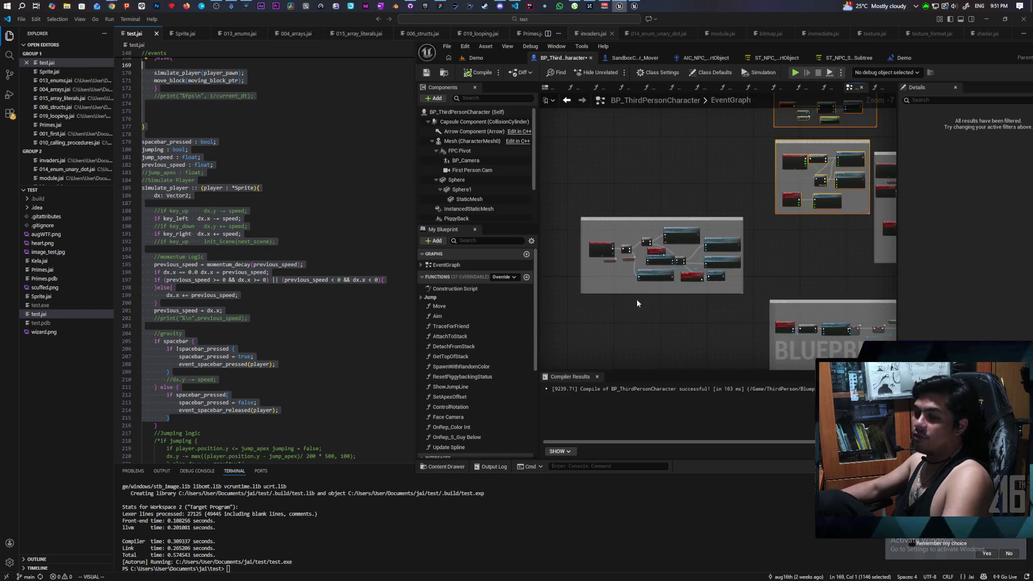
drag(590, 305, 674, 196)
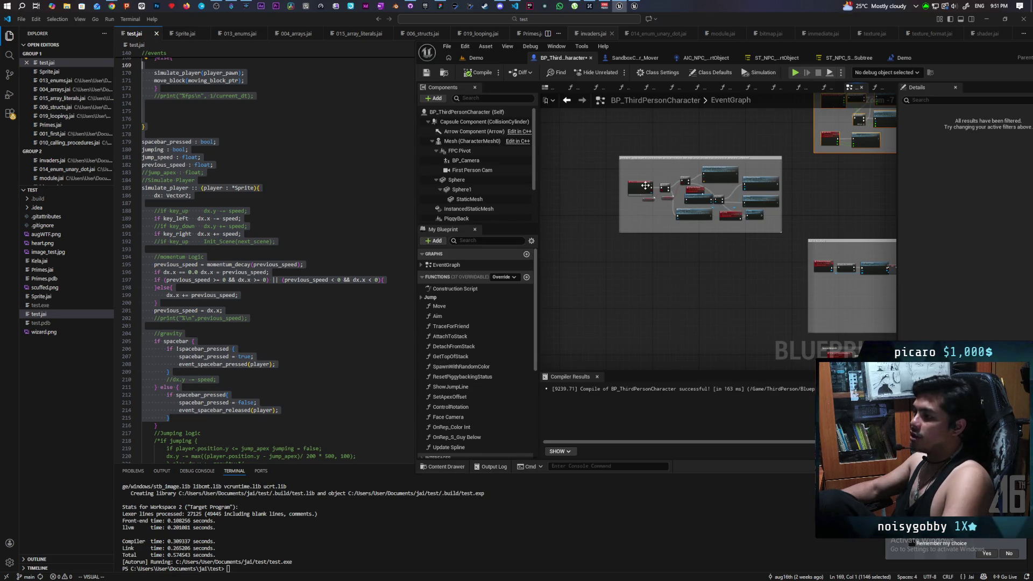
scroll(670, 226, up, 4)
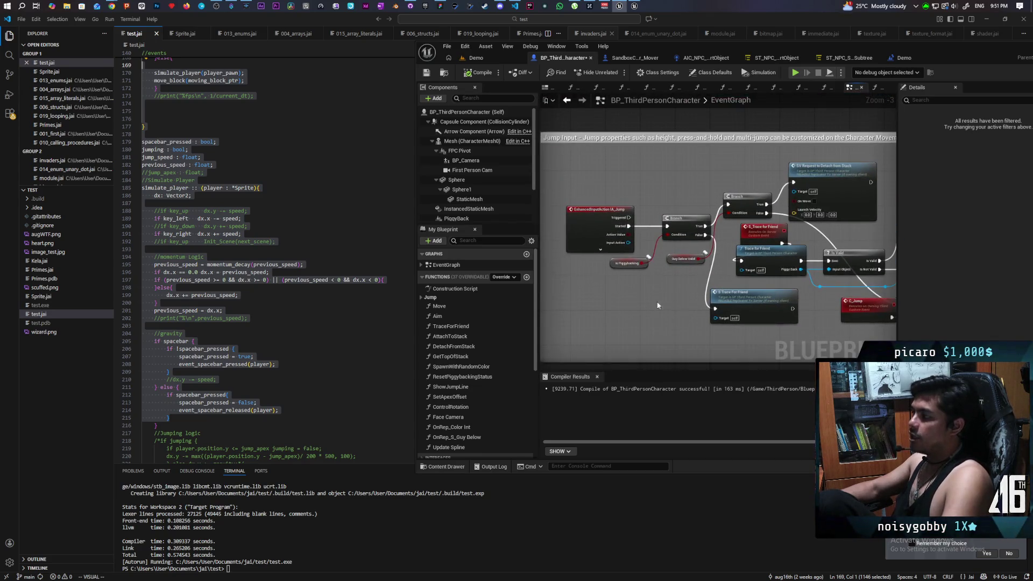
scroll(661, 306, up, 3)
drag(723, 269, 667, 186)
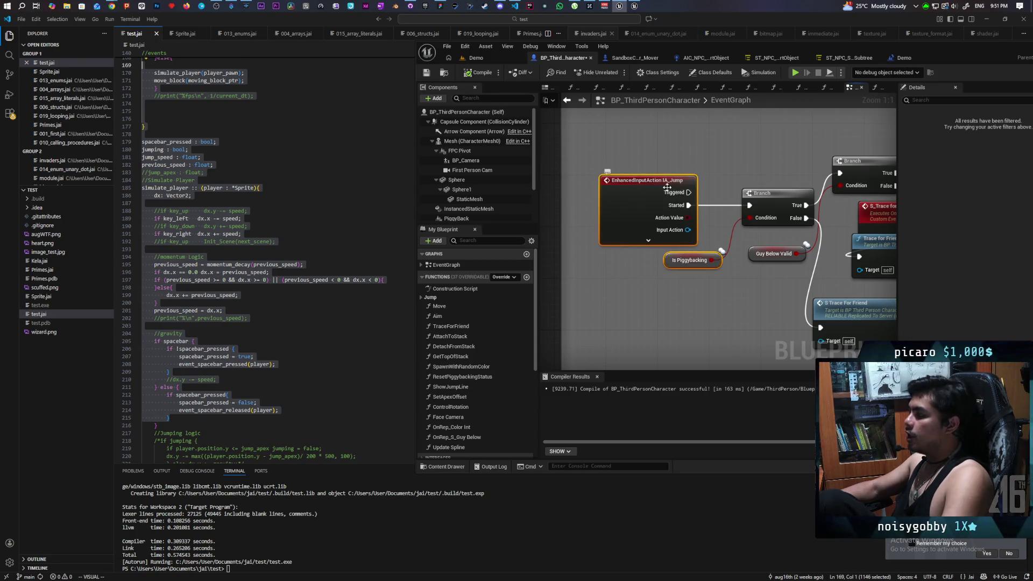
drag(711, 261, 665, 260)
click(665, 260)
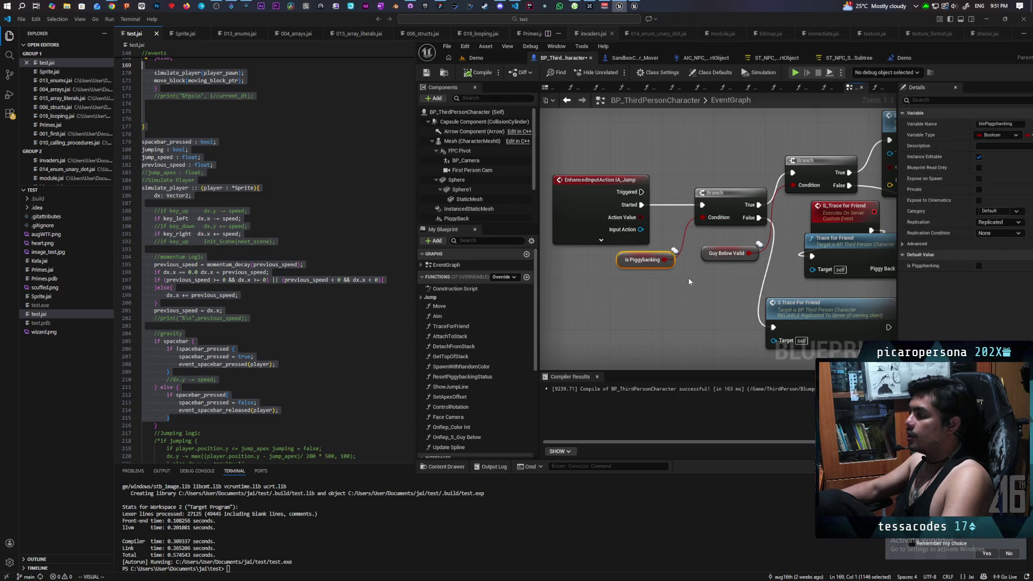
drag(703, 276, 569, 299)
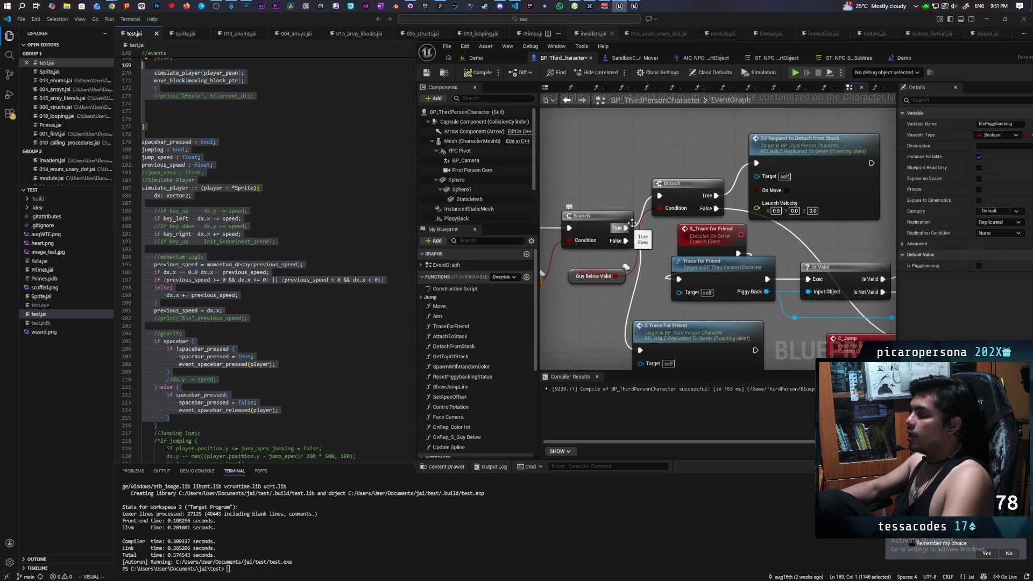
click(703, 180)
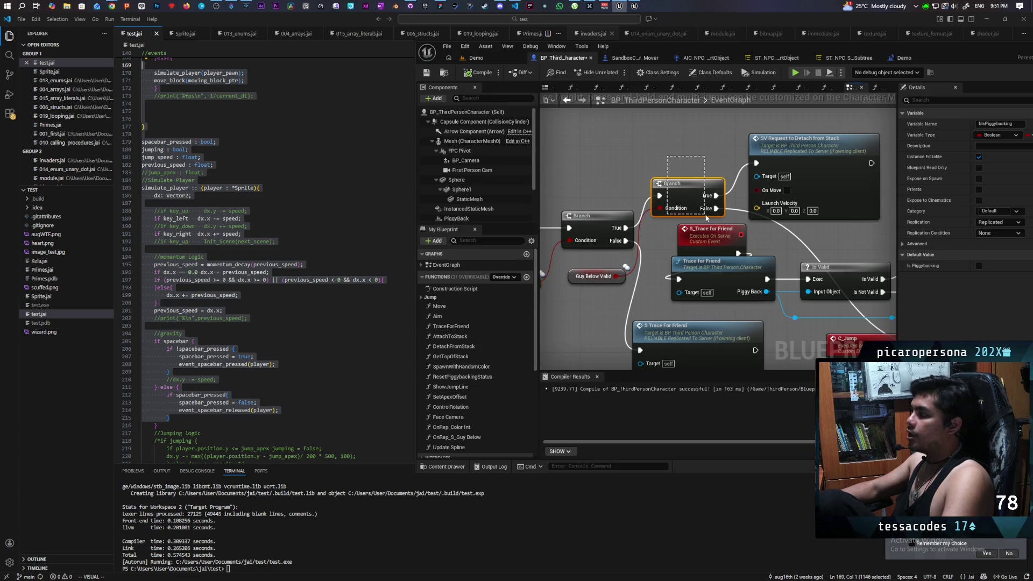
drag(704, 180, 653, 160)
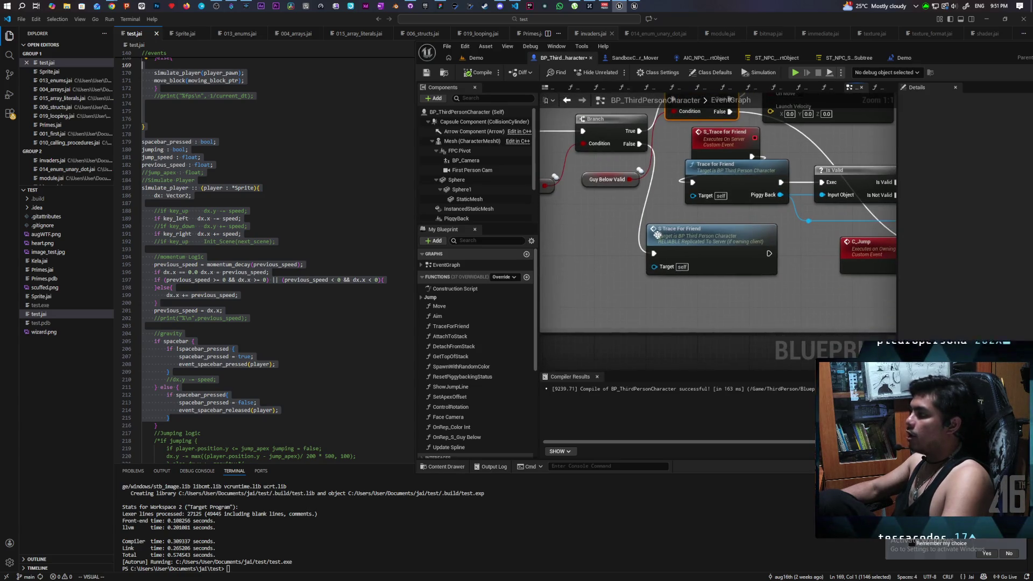
mouse_move(599, 312)
mouse_down()
mouse_move(782, 237)
mouse_move(777, 214)
mouse_move(715, 346)
mouse_up()
mouse_move(721, 149)
mouse_down()
mouse_move(829, 246)
mouse_move(834, 231)
mouse_up()
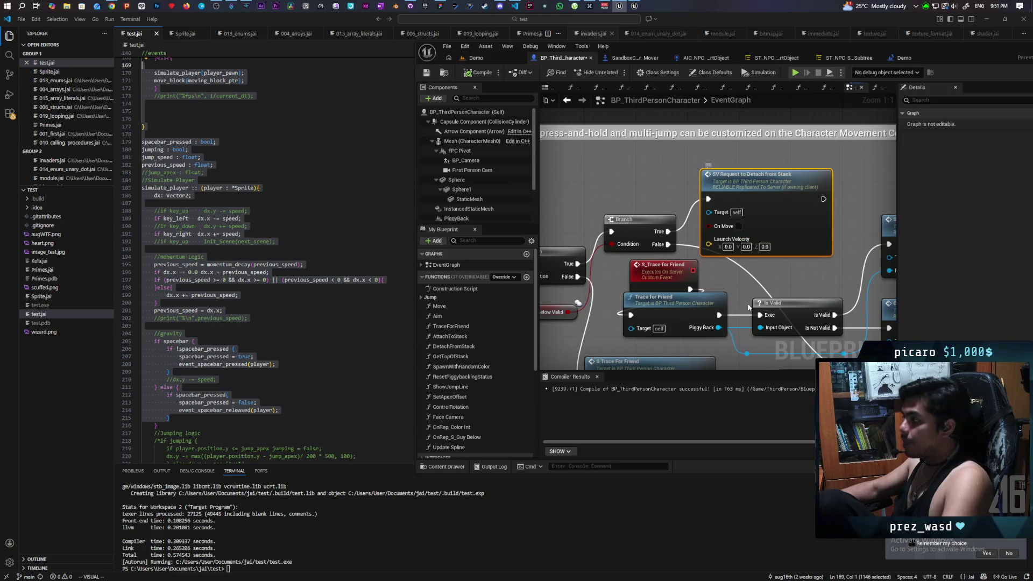
mouse_move(729, 279)
mouse_down()
mouse_move(625, 314)
mouse_move(675, 310)
mouse_move(624, 302)
mouse_up()
scroll(624, 302, down, 3)
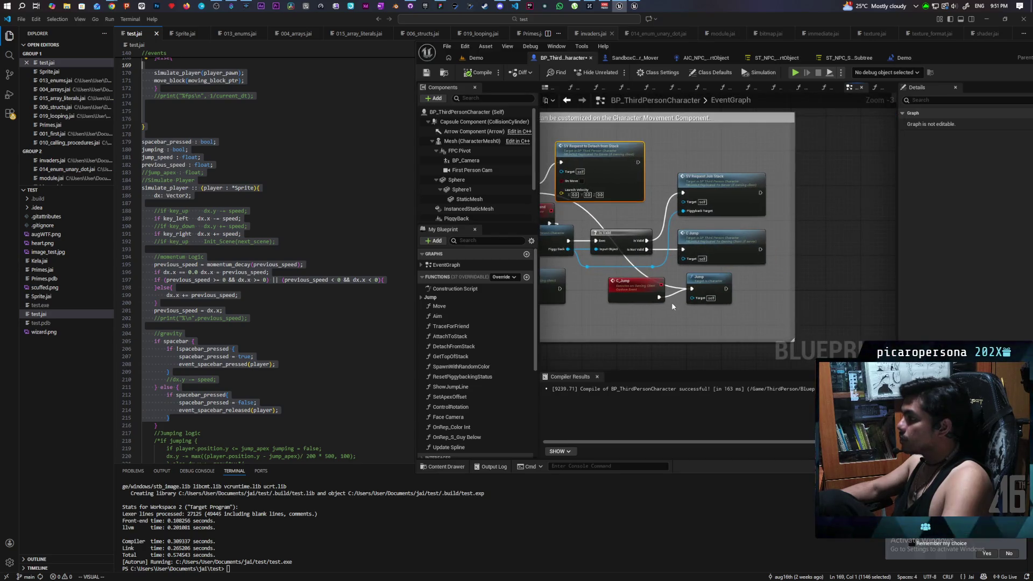
scroll(663, 325, down, 4)
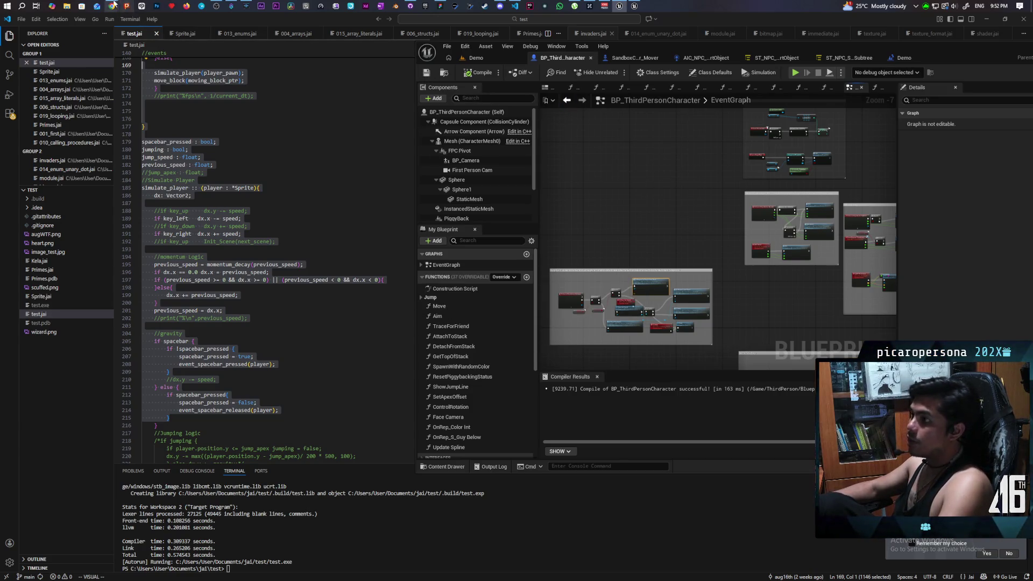
Step: Bring GitHub Desktop forward and close the Blueprint editor window covering it
mouse_move(112, 5)
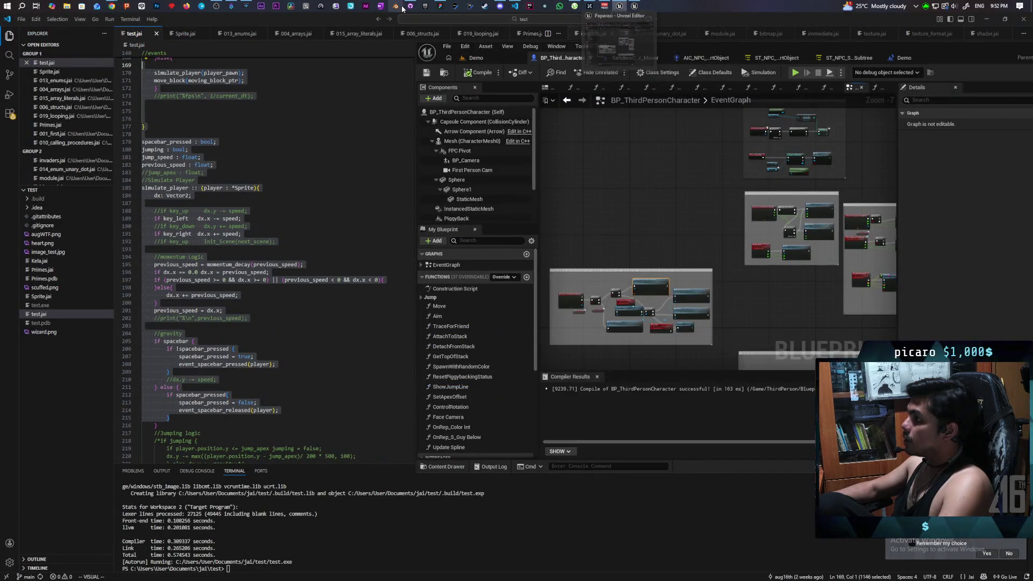
click(410, 5)
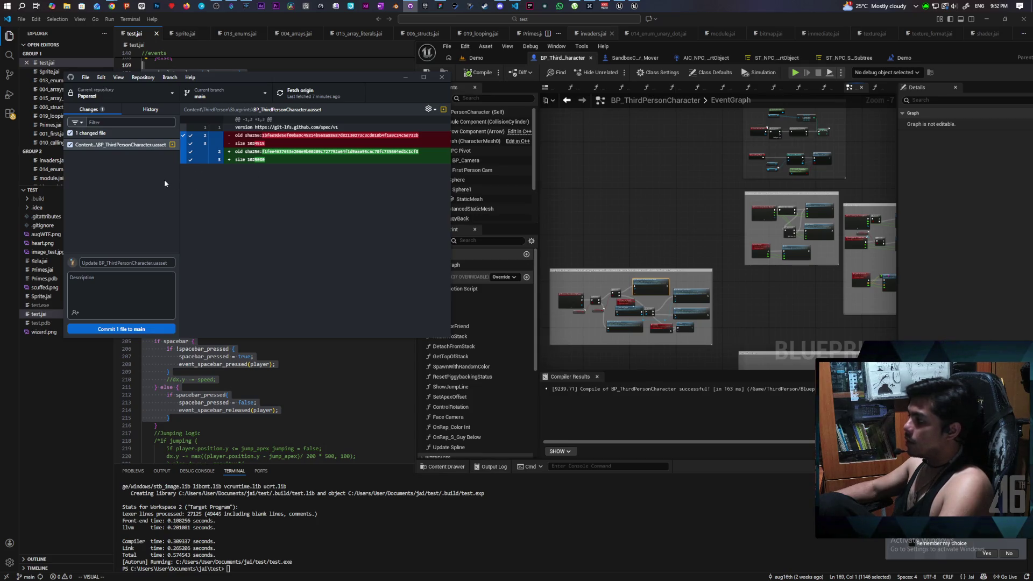
scroll(659, 196, down, 4)
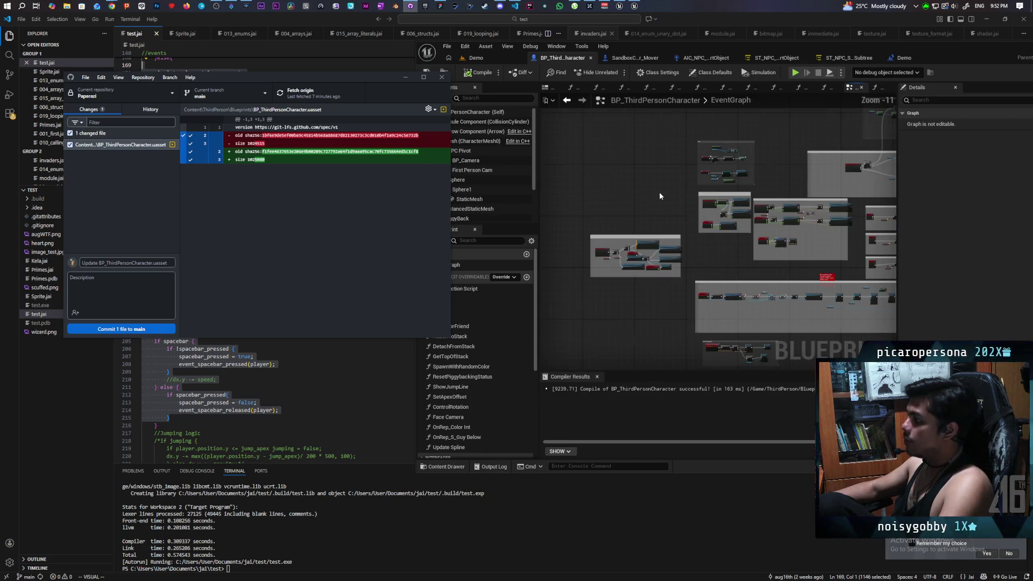
scroll(659, 191, up, 4)
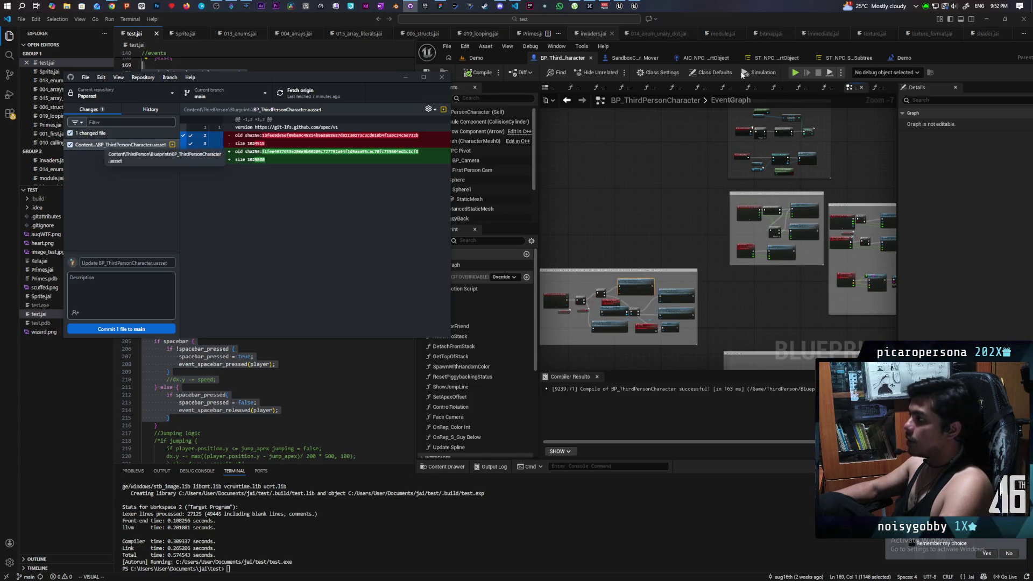
drag(927, 47, 760, 145)
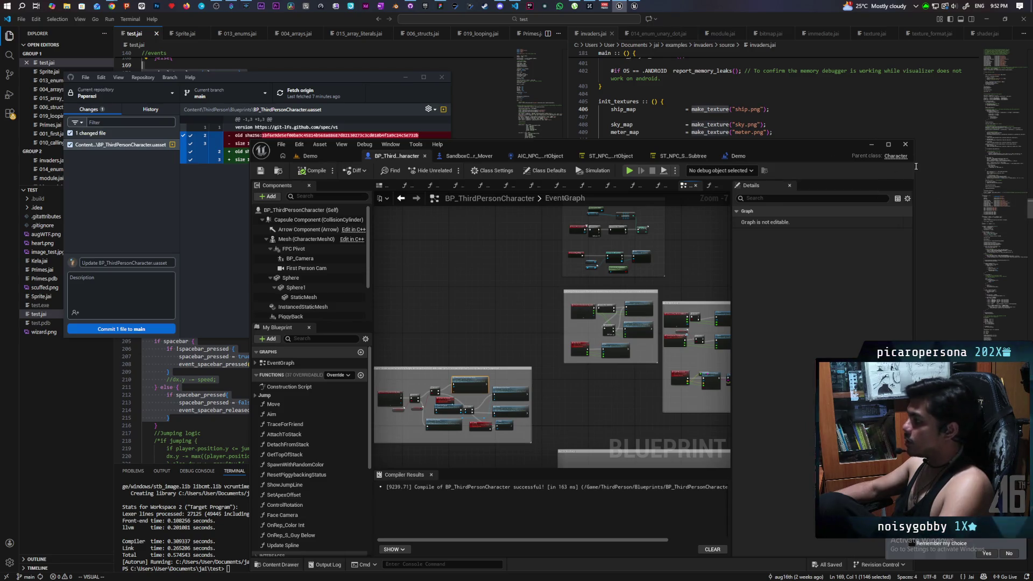
click(905, 144)
Step: Discard and confirm the changes to BP_ThirdPersonCharacter.uasset
right_click(125, 147)
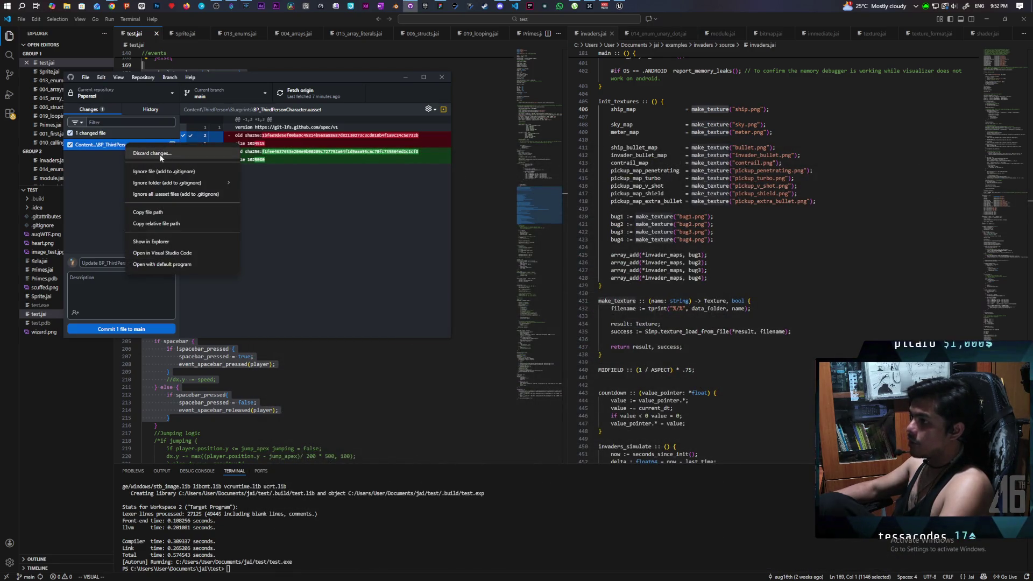
click(152, 153)
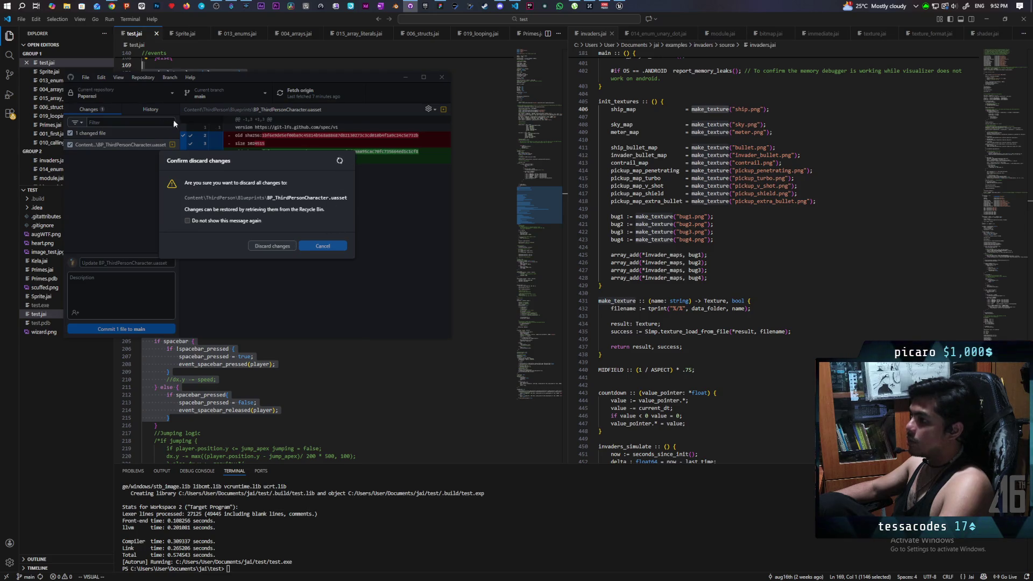
click(272, 246)
Step: Close GitHub Desktop and return to Unreal's level editor showing TestLevel
drag(382, 76, 402, 80)
click(462, 80)
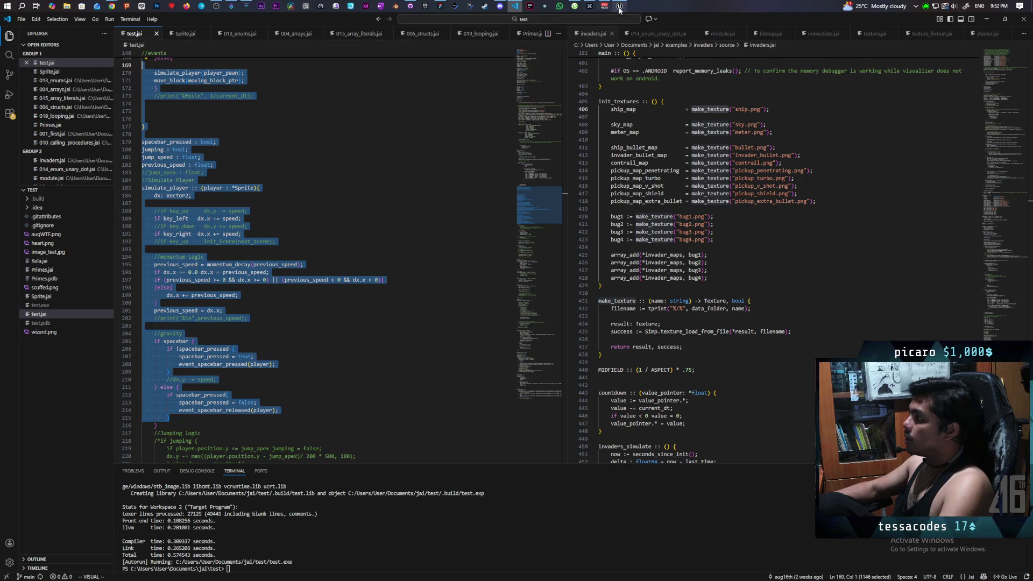
mouse_move(616, 5)
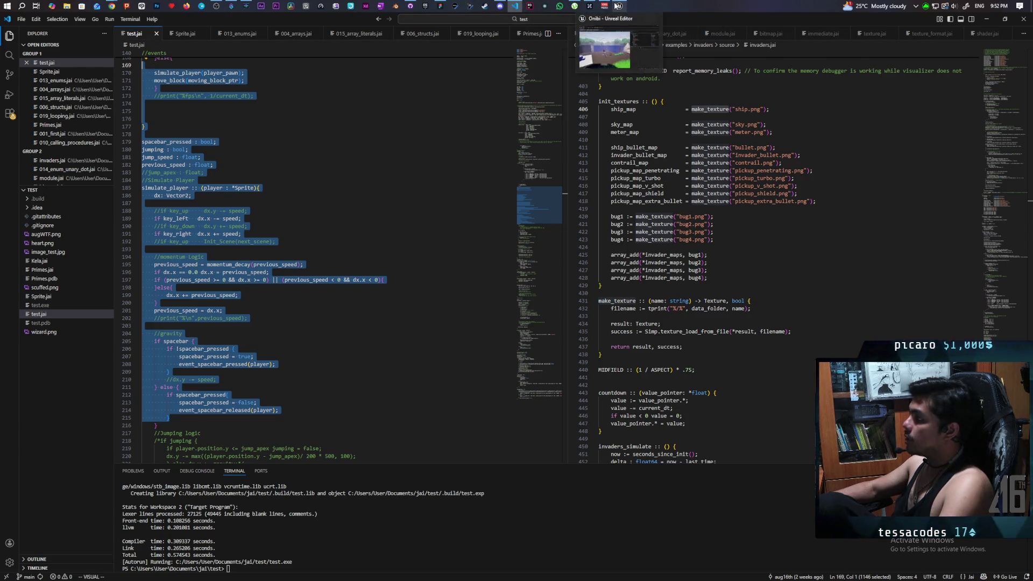
click(617, 44)
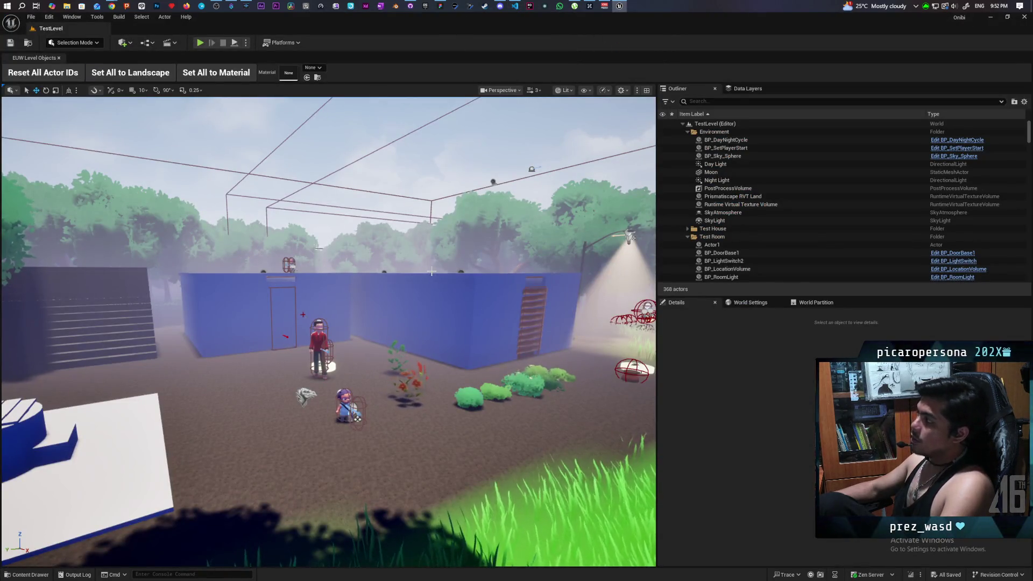
drag(435, 268, 447, 266)
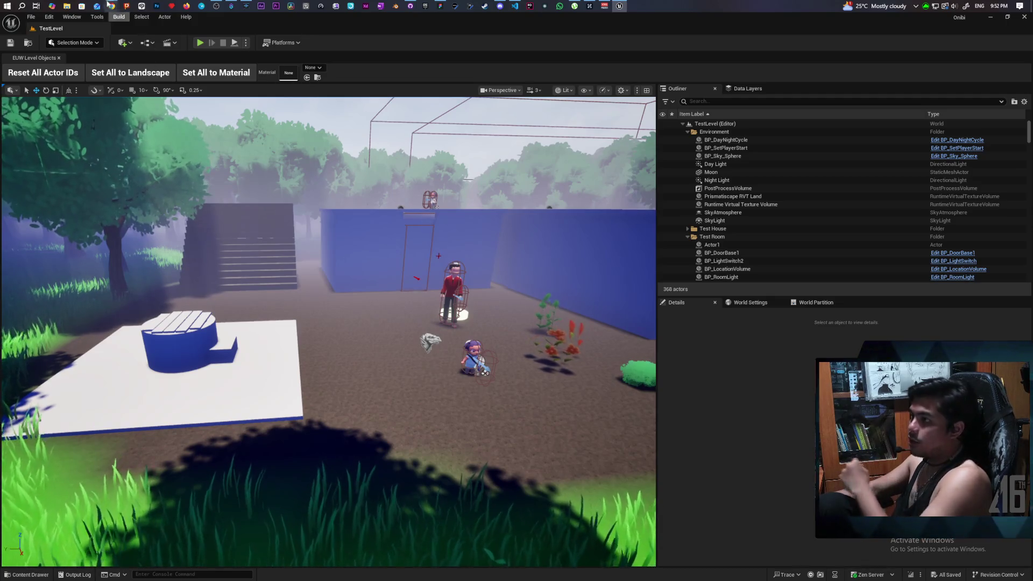
mouse_move(111, 6)
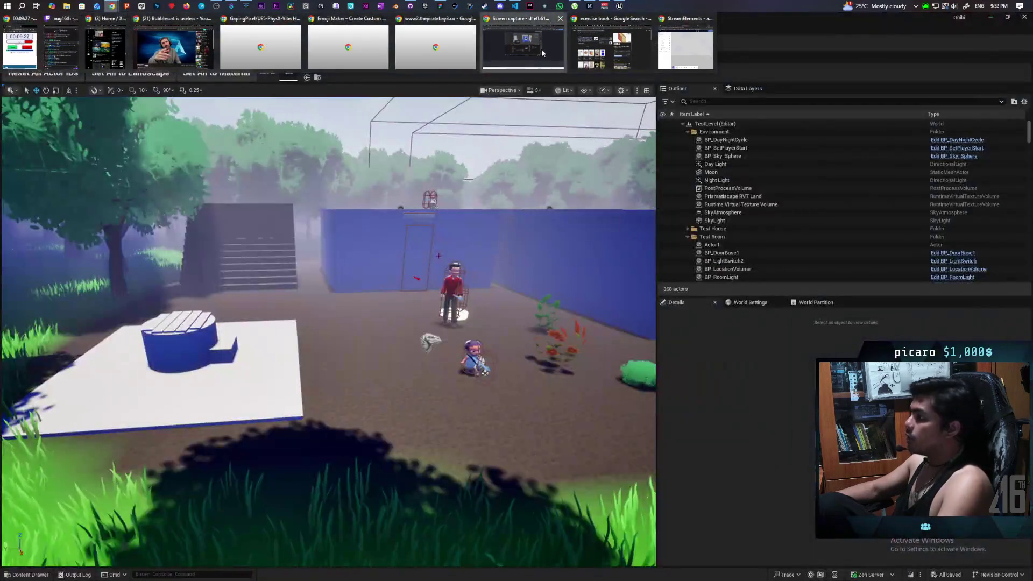
Step: Bring Chrome forward on Twitch's Software and Game Development page and reload its live channels
click(542, 50)
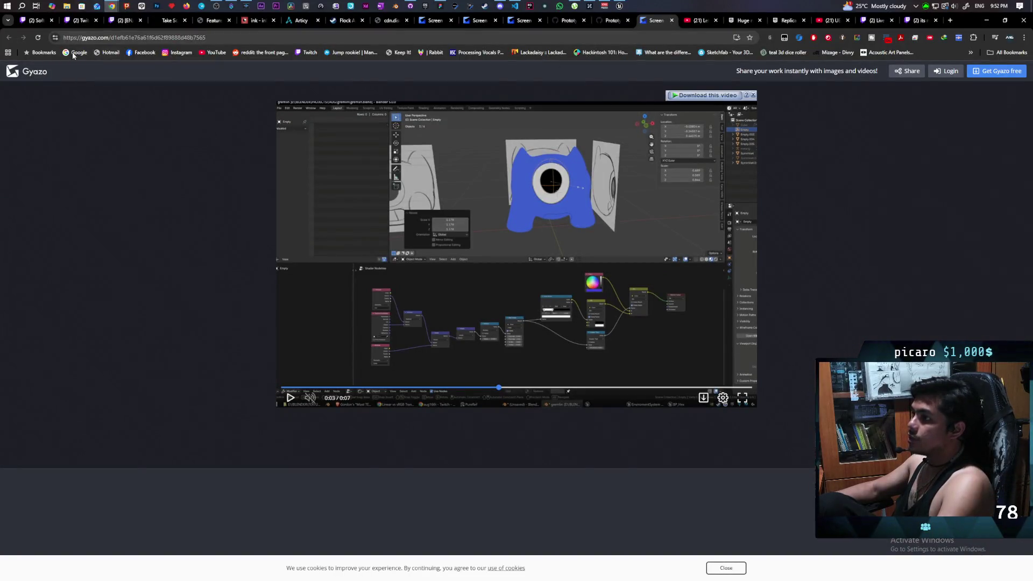
click(37, 21)
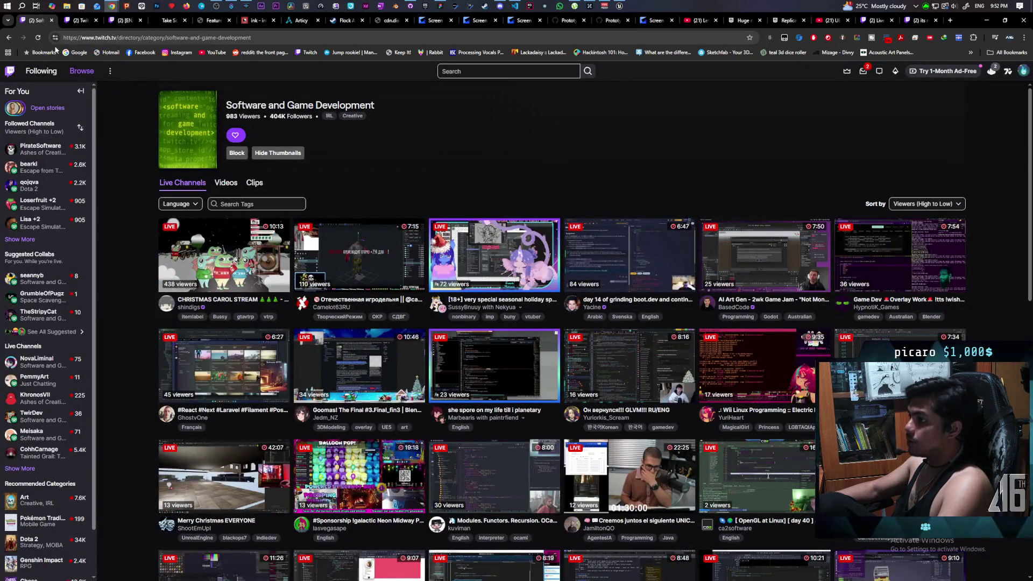
click(37, 37)
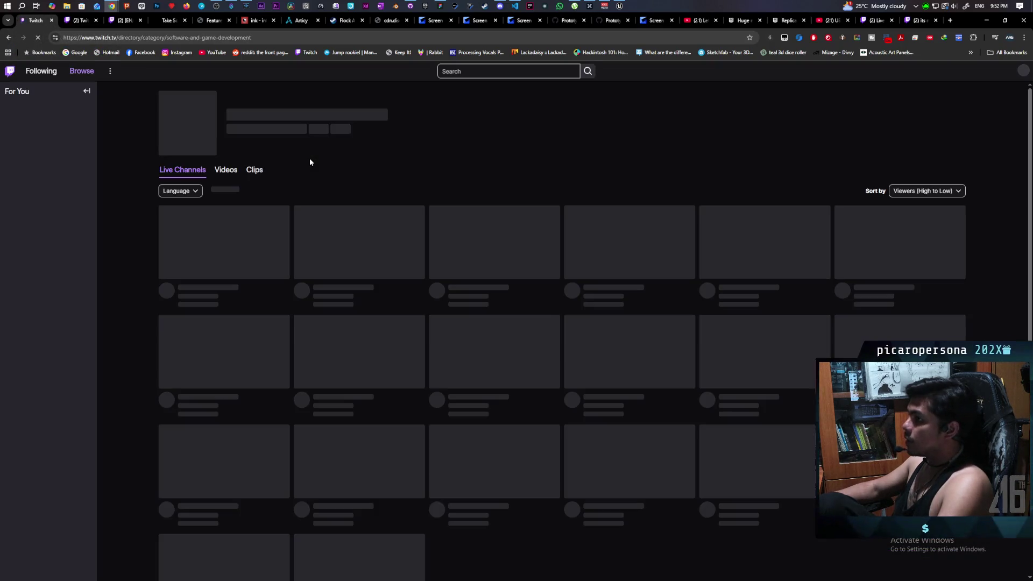
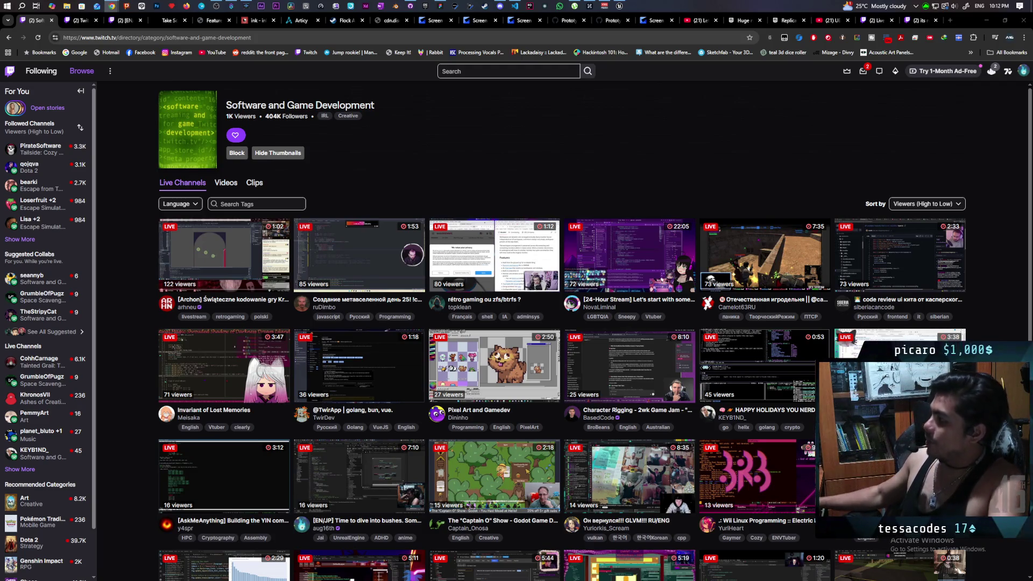
Step: Check and close the notifications panel, then reload the category page to refresh live channels
click(862, 71)
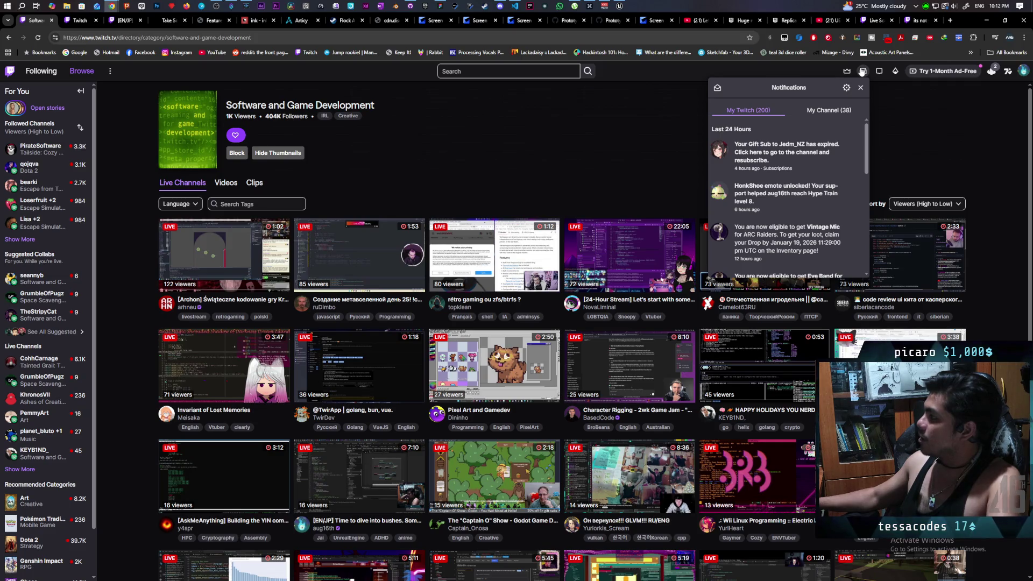
click(862, 71)
click(37, 38)
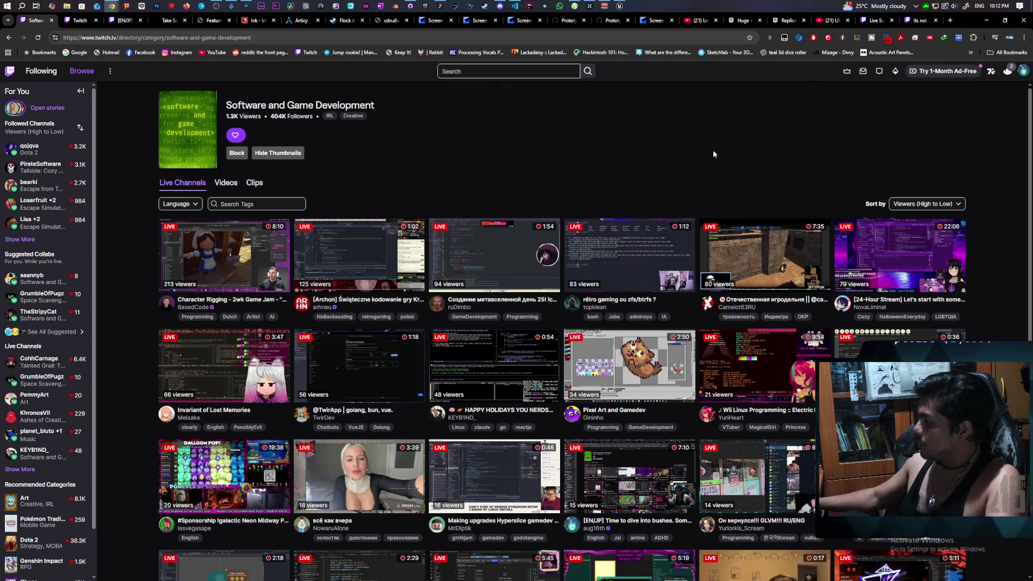
Step: Find the 'разработка Plushie Shop' stream in the Live Channels grid and open it
scroll(713, 154, down, 3)
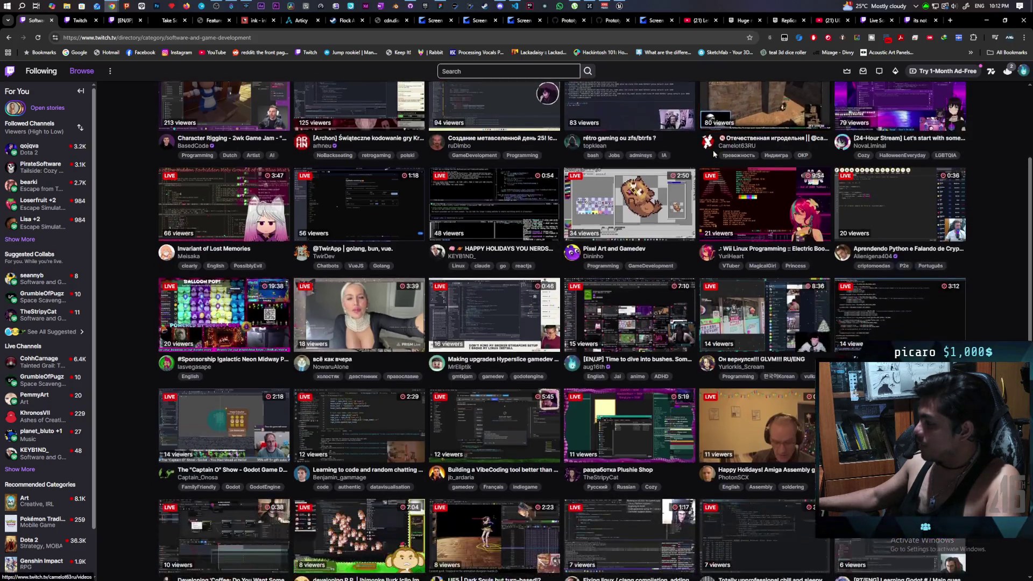
scroll(713, 154, down, 2)
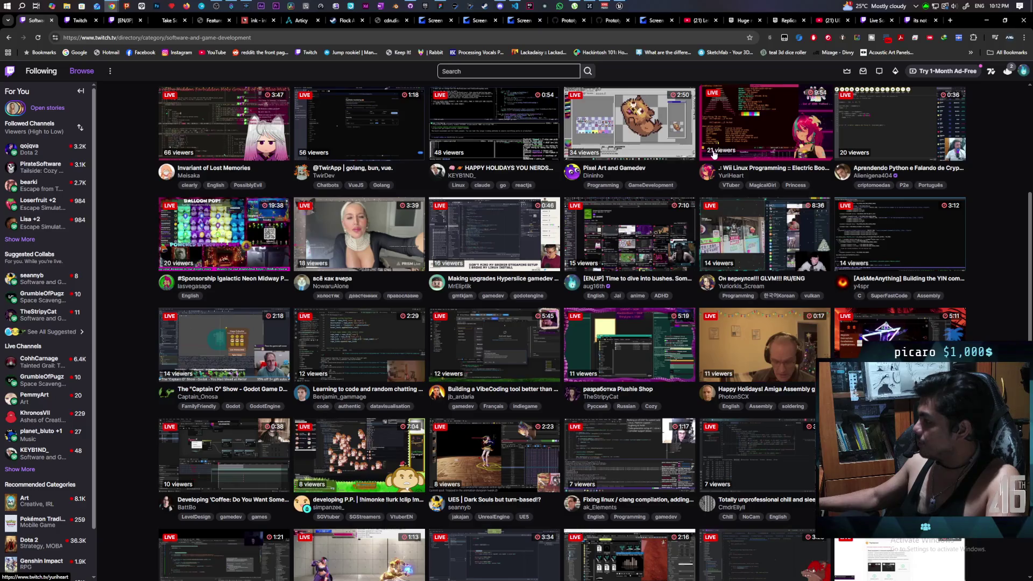
scroll(713, 154, down, 2)
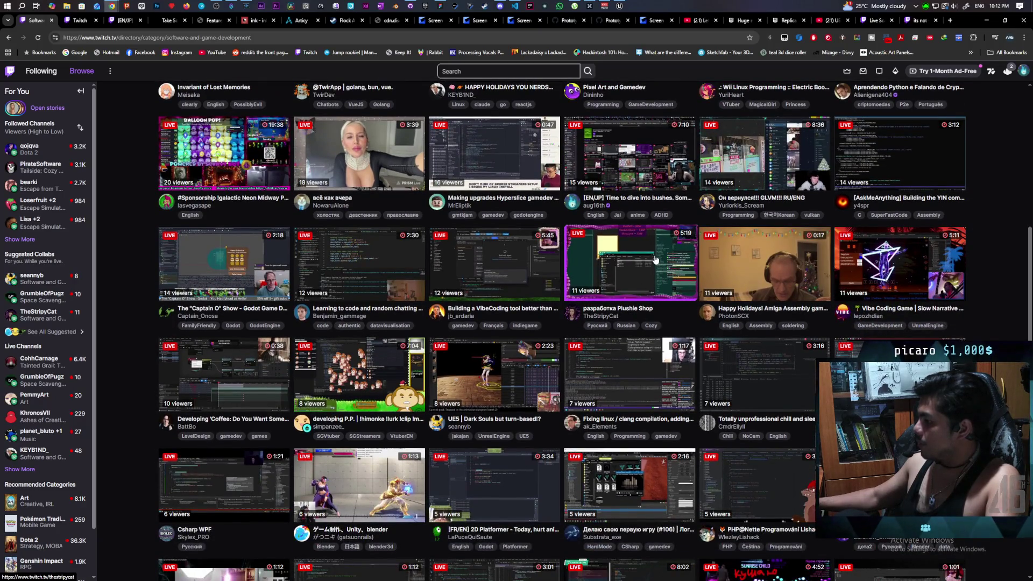
scroll(655, 259, down, 2)
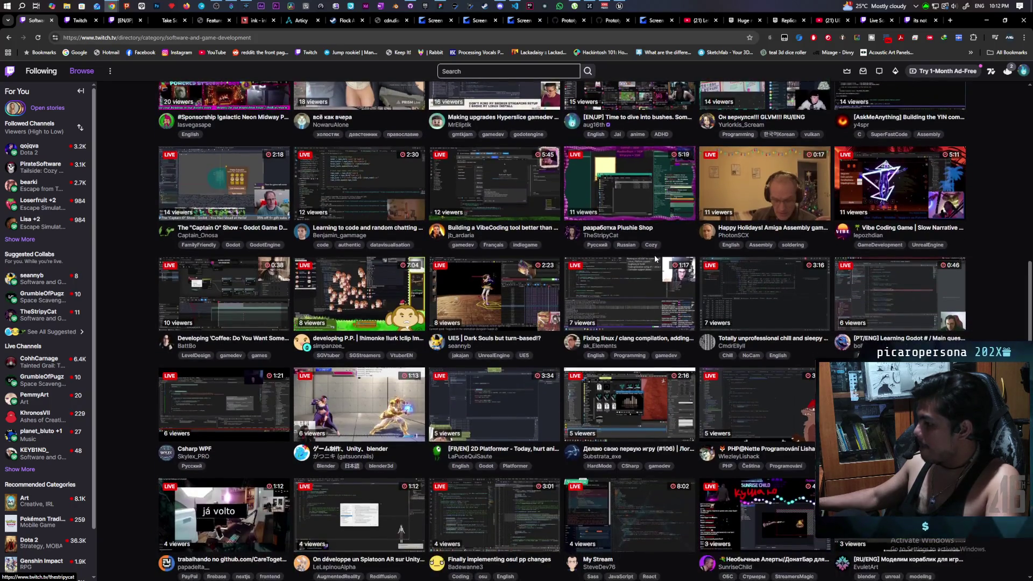
scroll(655, 260, down, 3)
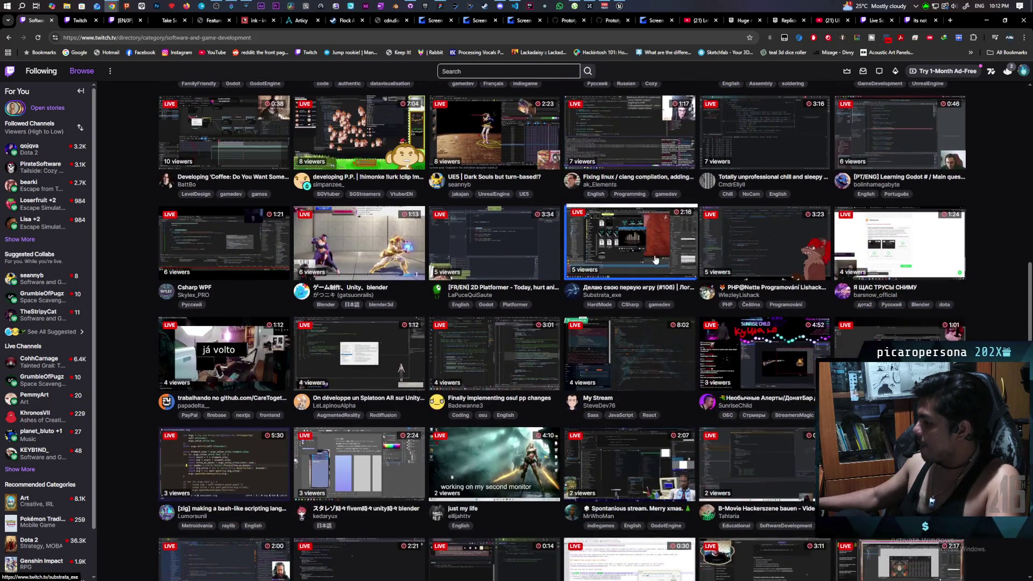
scroll(648, 248, up, 5)
click(646, 244)
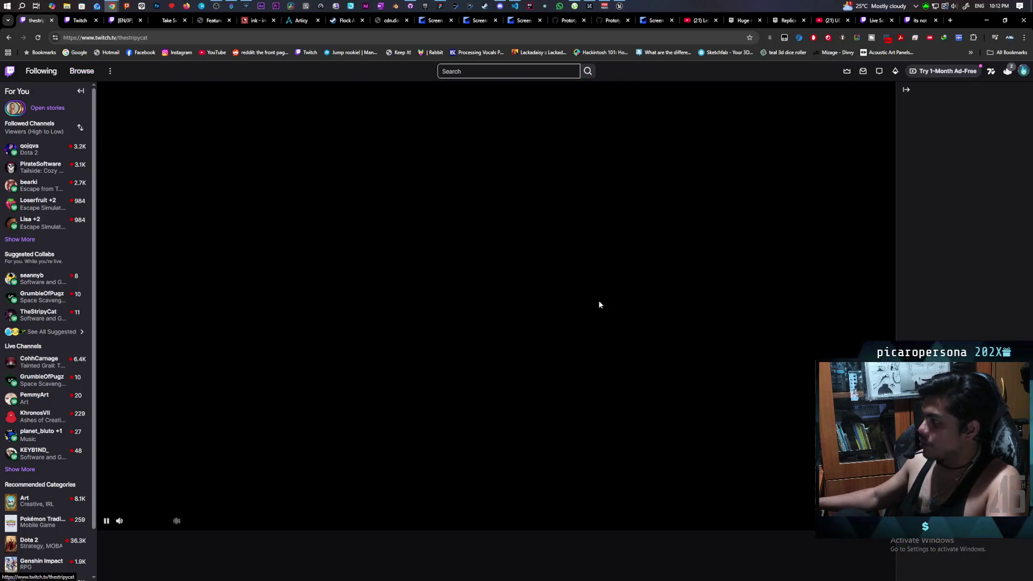